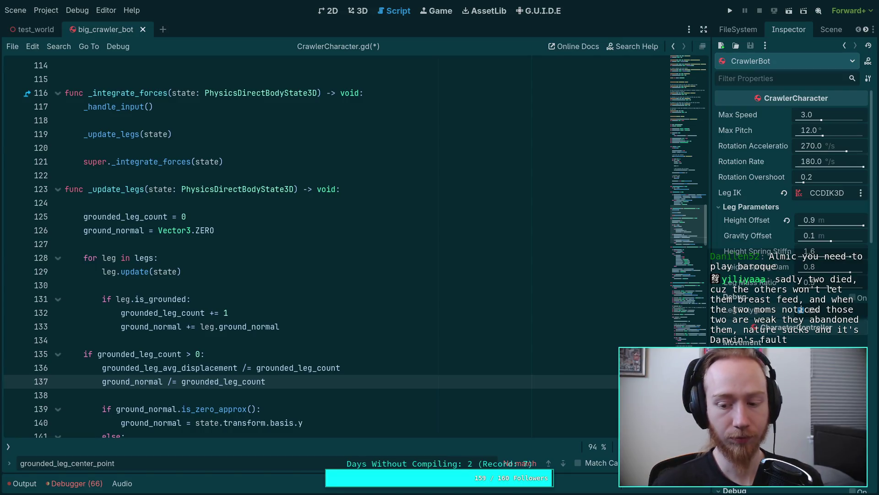
Save CrawlerCharacter.gd and move through the workspaces to the repository's GitHub commits page
key("ctrl+s")
key("super+1")
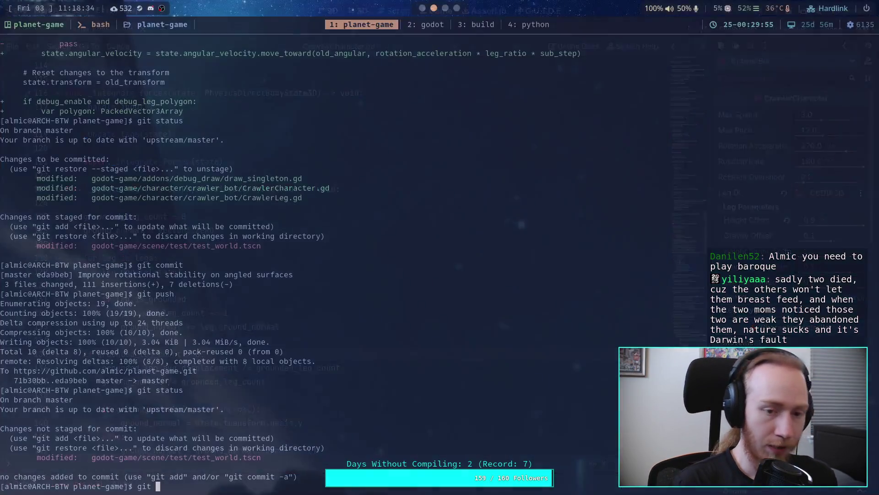
key("super+3")
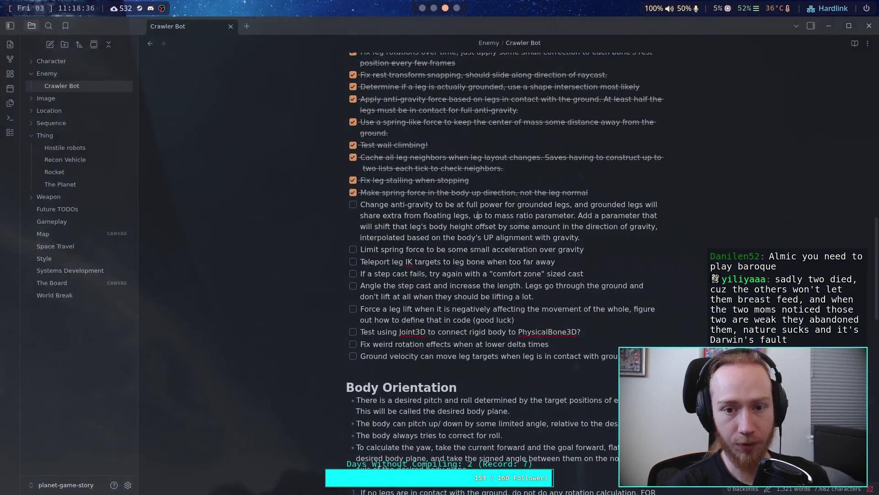
key("super+4")
left_click(14, 84)
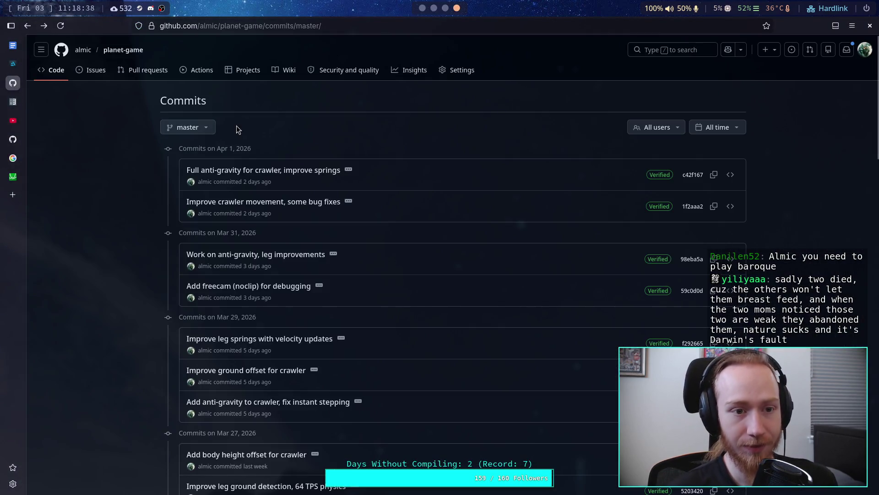
Reload the commits list and open the top commit eda9beb, 'Improve rotational stability on angled surfaces'
left_click(60, 26)
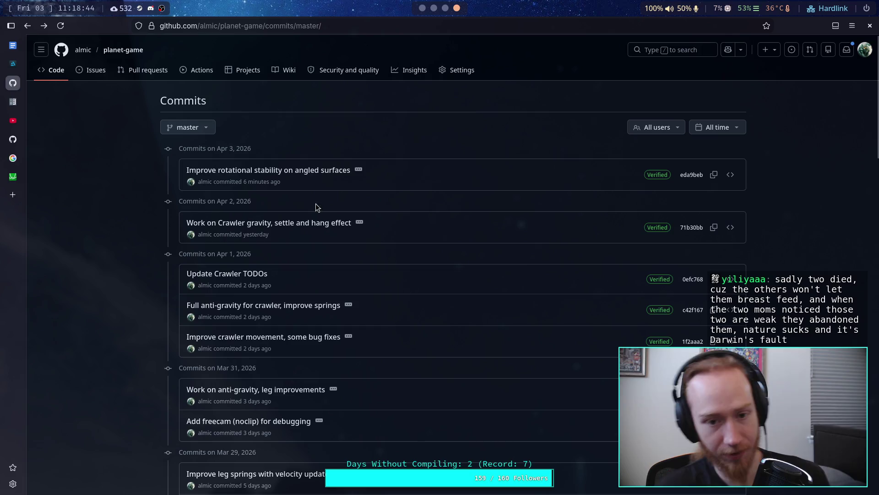
left_click(319, 172)
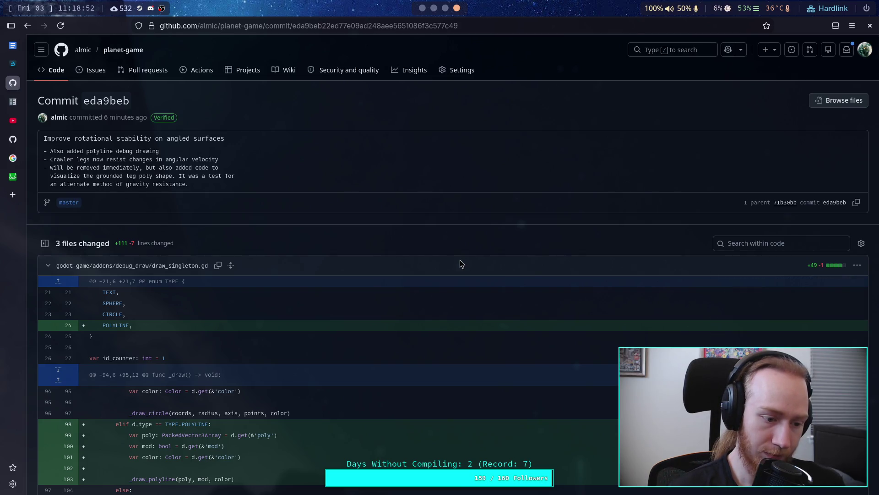
Scroll the draw_singleton.gd diff (+49 −1) to the new polyline() and _draw_polyline() functions
scroll(460, 260, "down", 4)
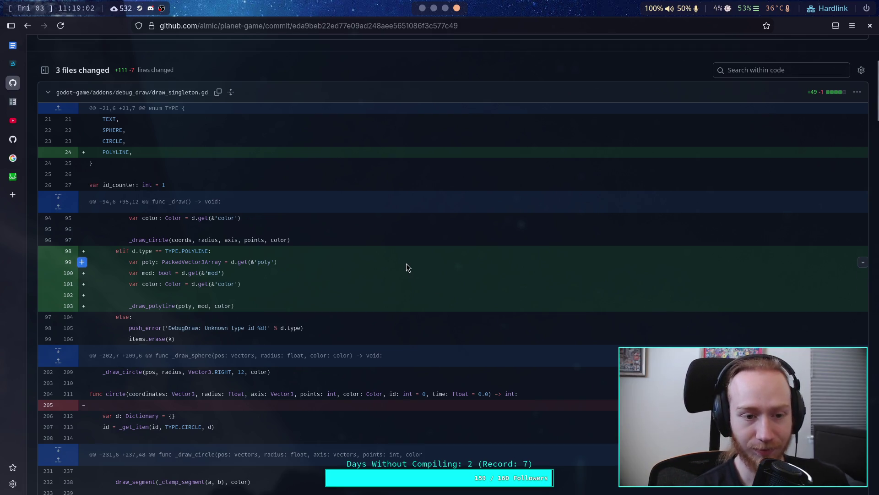
scroll(390, 284, "down", 1)
scroll(387, 283, "down", 1)
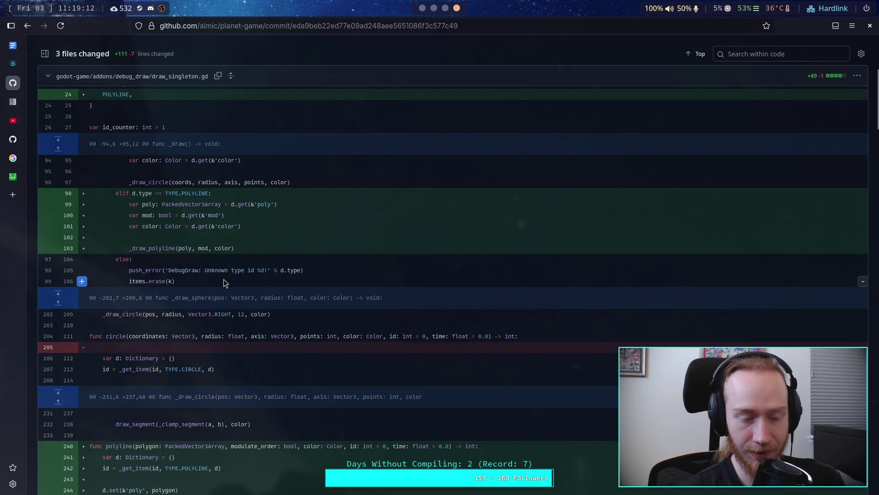
scroll(225, 283, "up", 3)
scroll(202, 271, "down", 3)
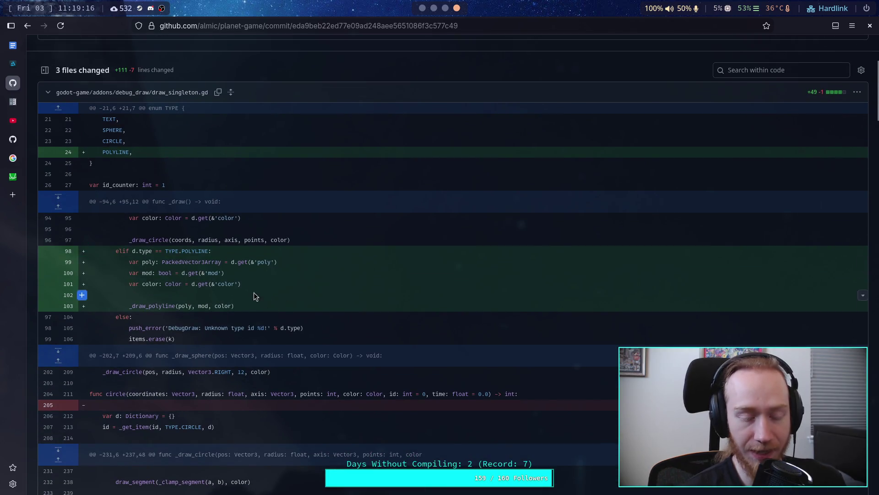
scroll(257, 295, "down", 5)
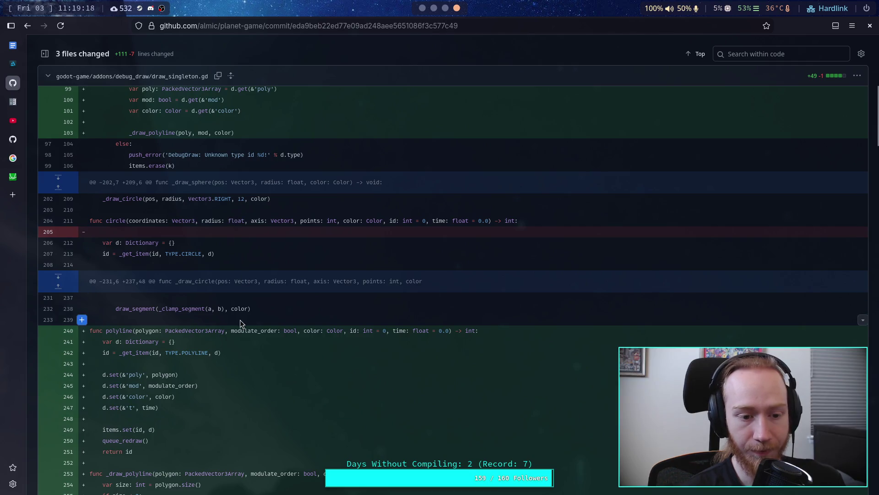
scroll(257, 297, "down", 10)
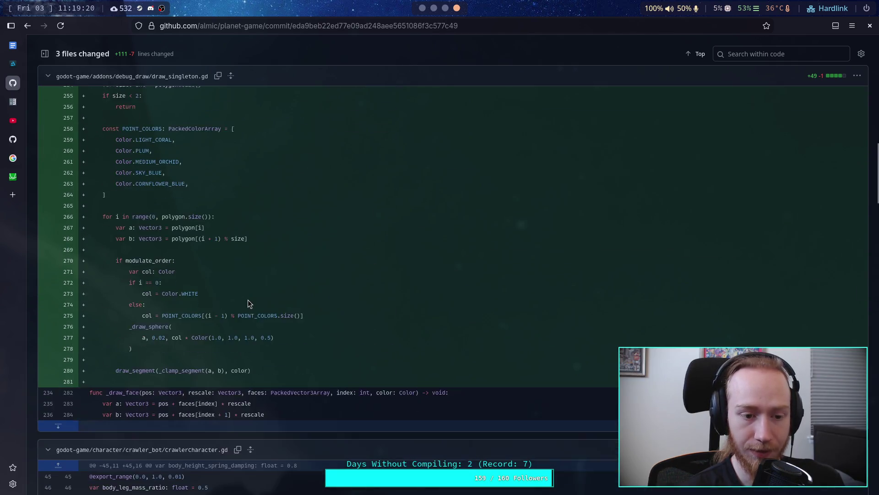
scroll(256, 316, "up", 4)
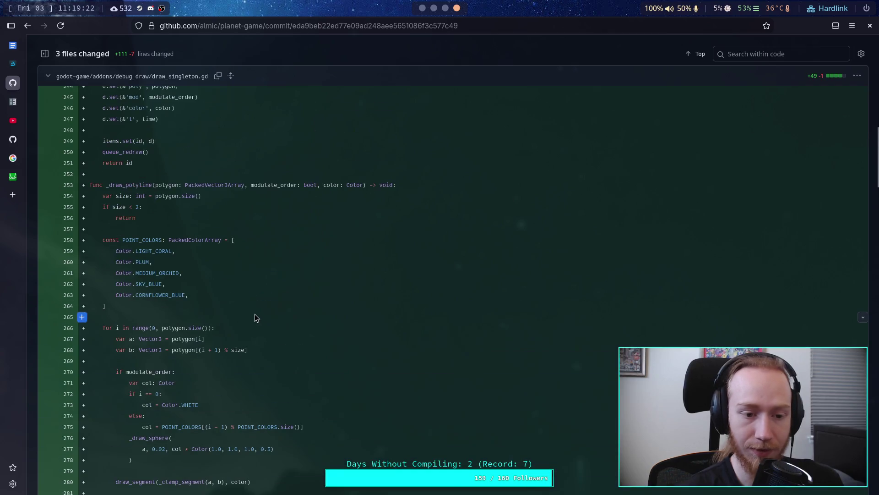
scroll(254, 311, "up", 5)
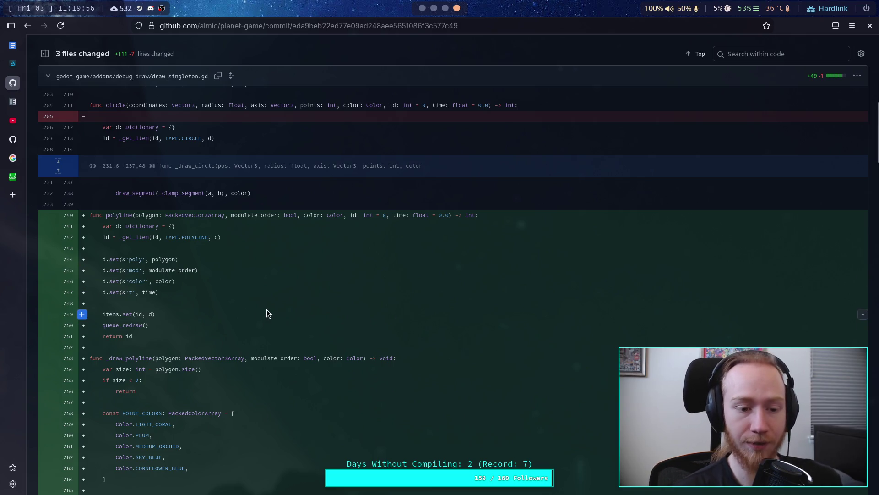
Scroll back up to the draw_singleton.gd header and collapse its diff, revealing CrawlerCharacter.gd changes
scroll(267, 298, "down", 3)
scroll(276, 322, "down", 5)
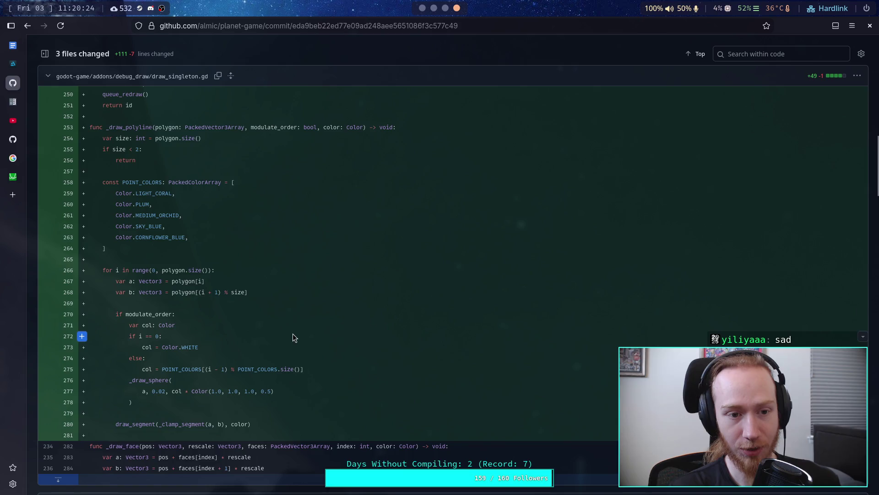
scroll(289, 327, "up", 2)
scroll(289, 323, "up", 3)
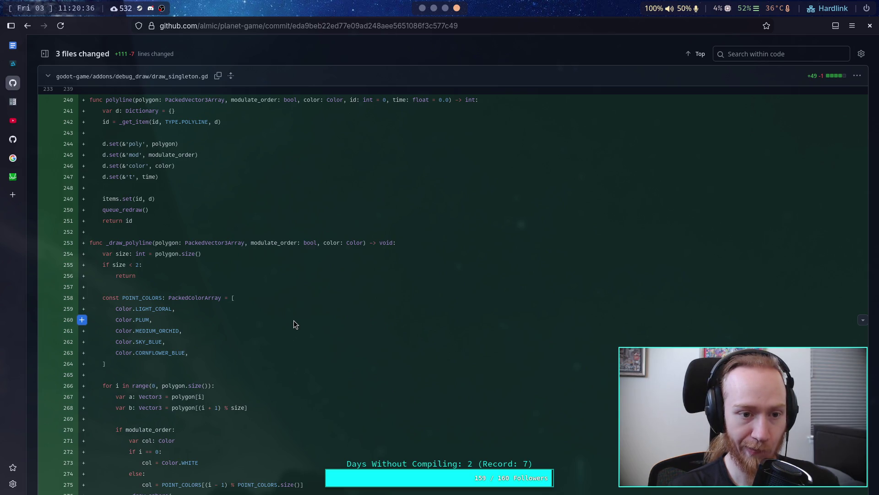
scroll(294, 316, "up", 15)
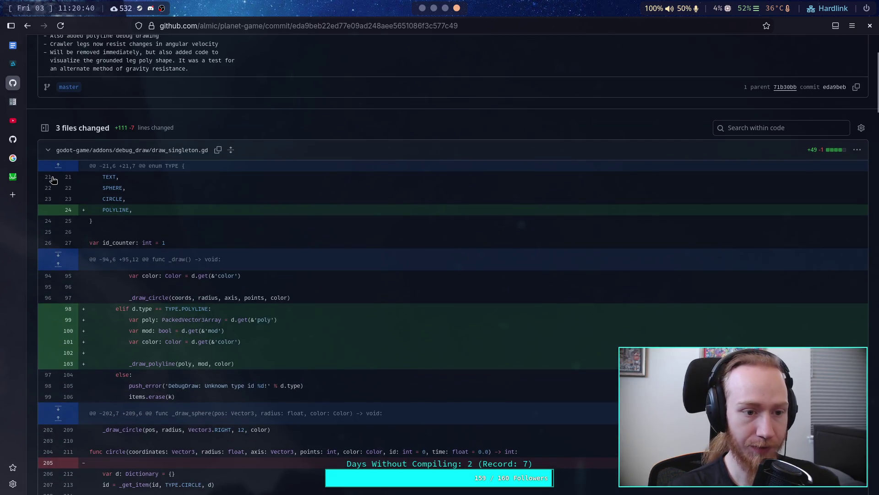
left_click(48, 150)
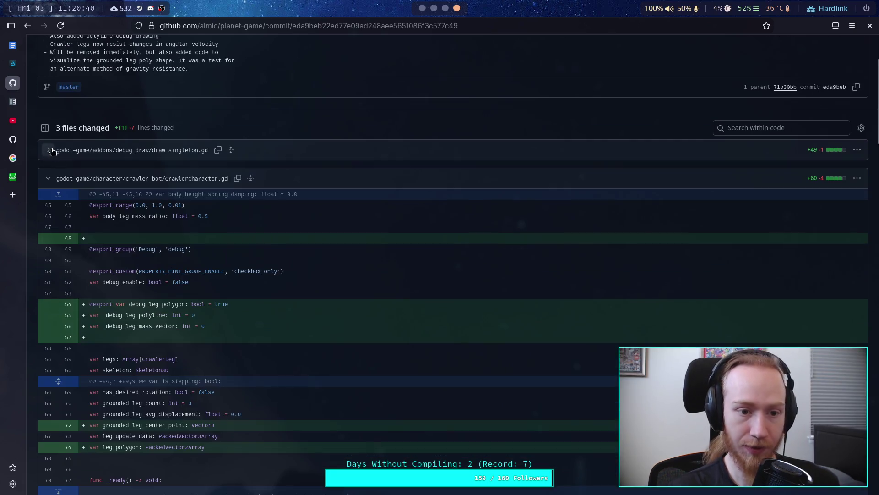
Skim the new debug_leg_polygon and leg_polygon variables, then return to Godot's CrawlerCharacter.gd
scroll(224, 273, "down", 2)
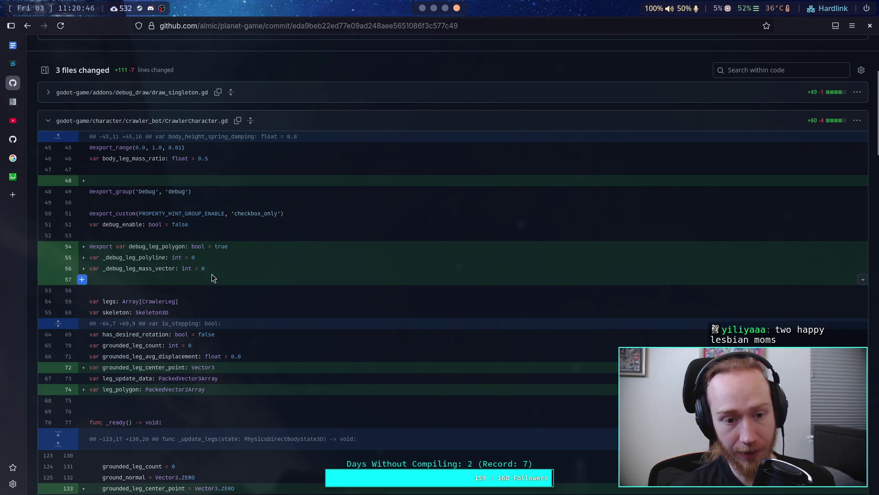
key("super+1")
scroll(280, 269, "up", 8)
scroll(279, 270, "up", 10)
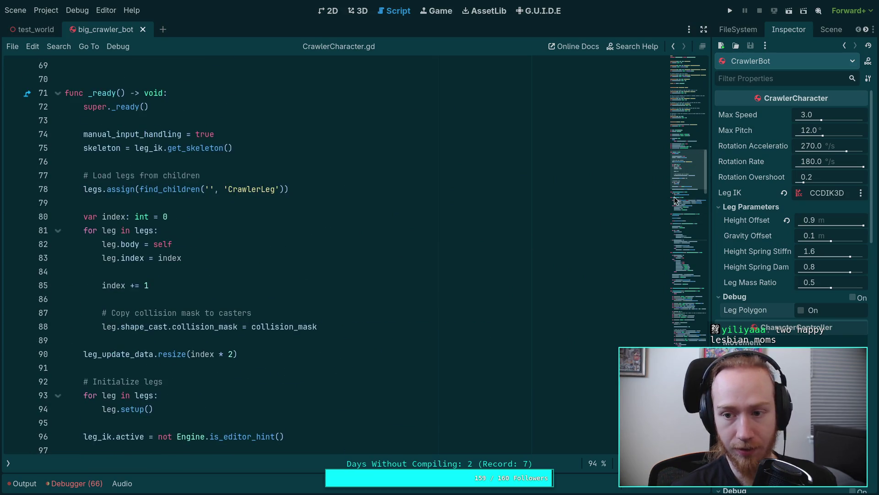
Browse the CrawlerCharacter.gd declarations around lines 68–72, then switch to the Crawler Bot notes
left_click_drag(691, 185, 697, 81)
scroll(428, 239, "down", 15)
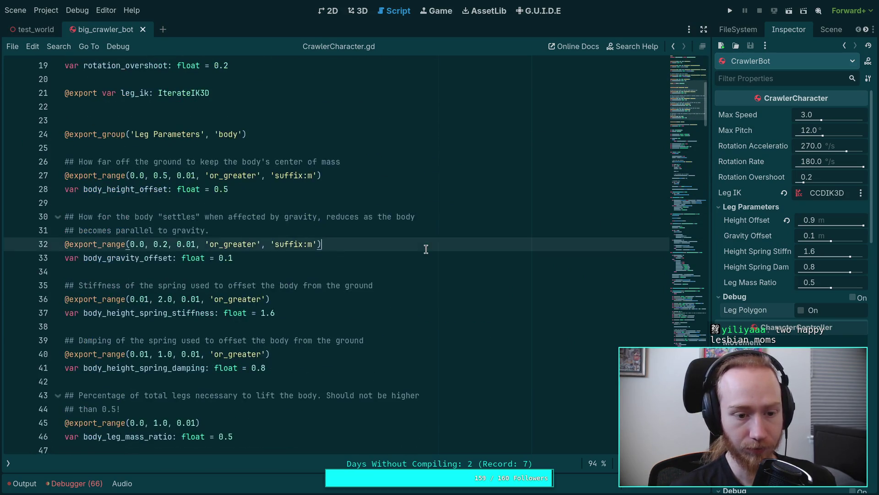
scroll(426, 249, "down", 4)
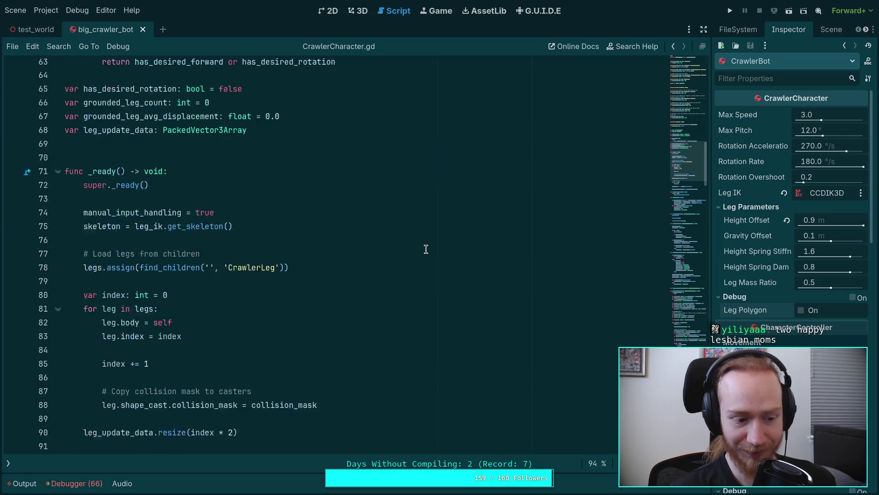
scroll(426, 249, "up", 3)
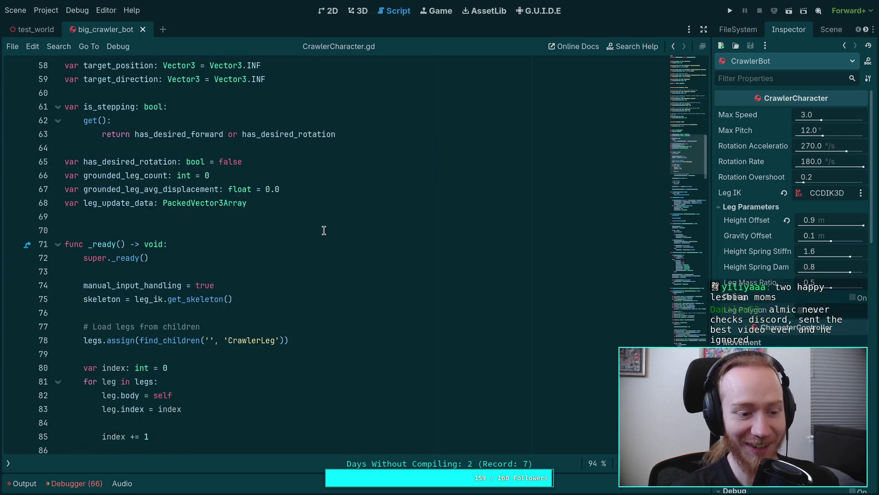
left_click(339, 213)
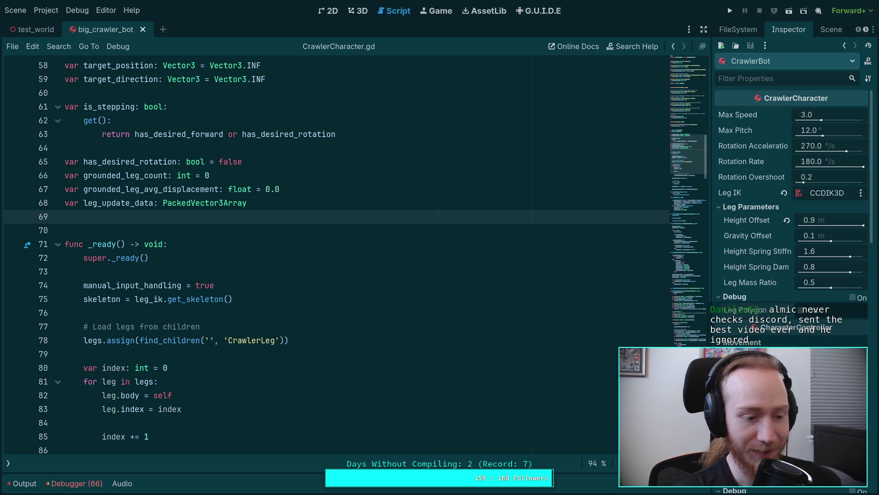
left_click(296, 260)
left_click(274, 222)
left_click(257, 230)
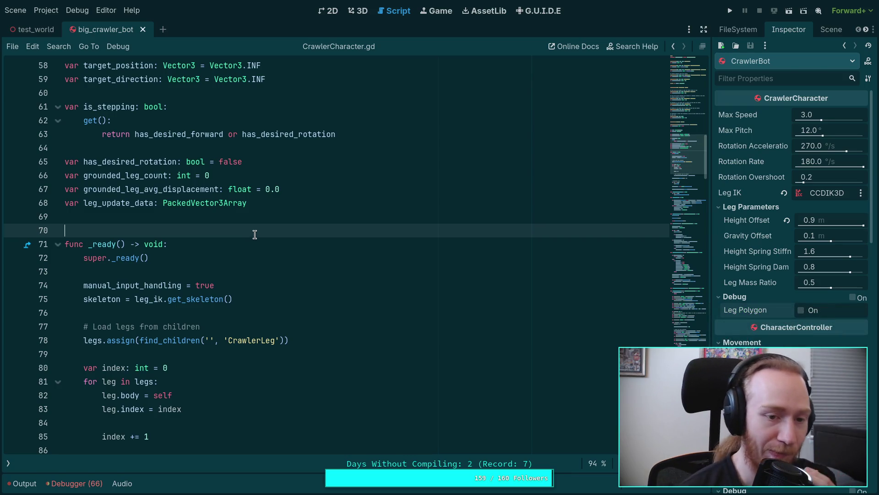
scroll(320, 330, "up", 1)
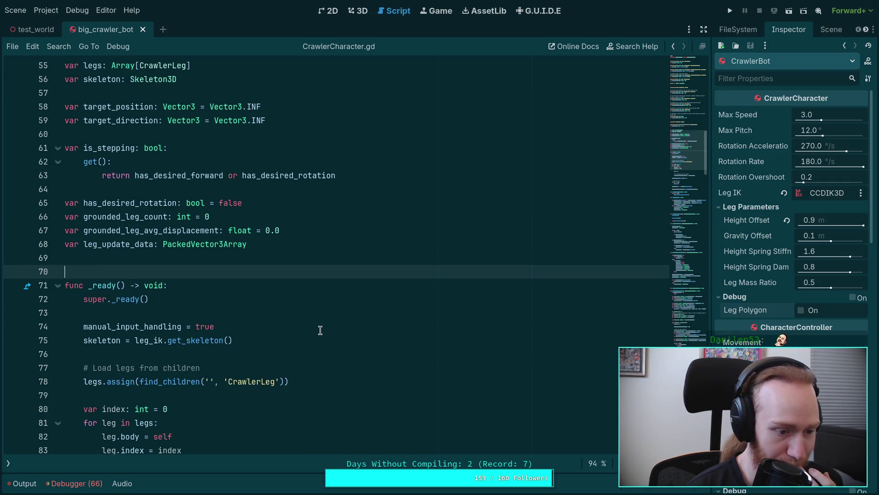
left_click(134, 244)
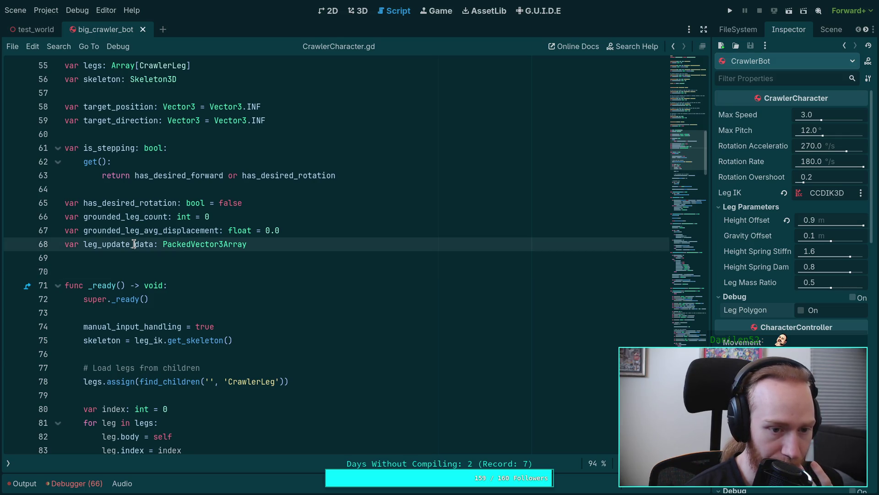
key("alt+Tab")
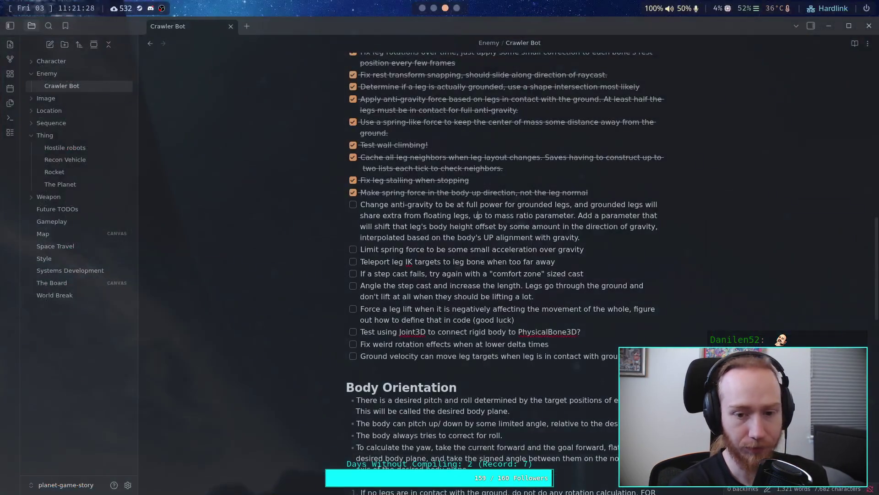
Scroll through the commit's remaining CrawlerCharacter.gd and CrawlerLeg.gd diffs, then return to Godot
key("super+4")
scroll(210, 311, "down", 5)
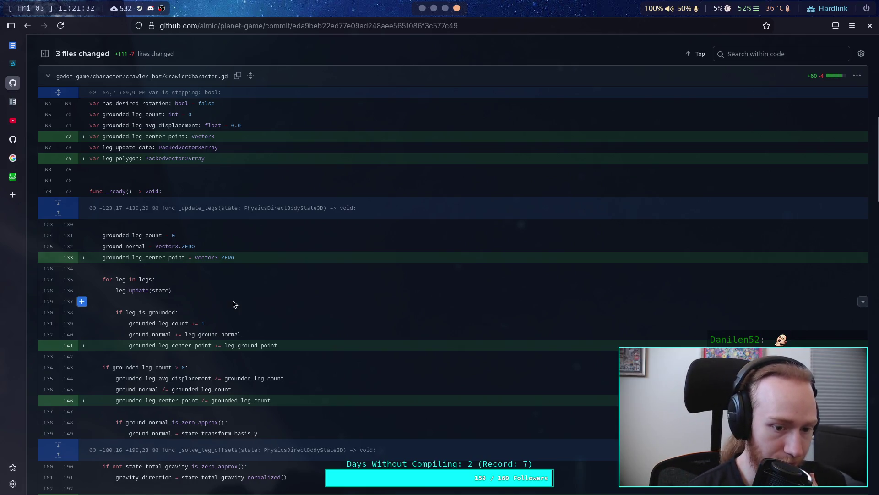
scroll(233, 301, "down", 5)
scroll(257, 300, "down", 5)
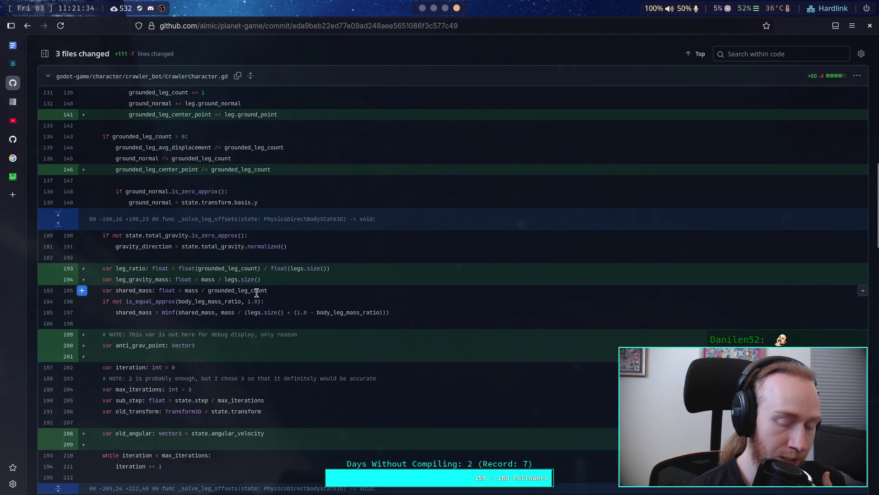
scroll(256, 293, "down", 3)
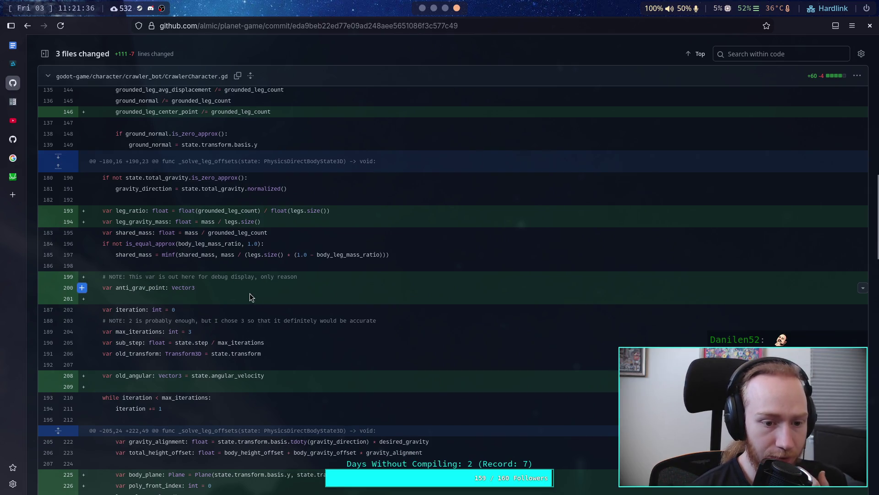
scroll(249, 295, "down", 10)
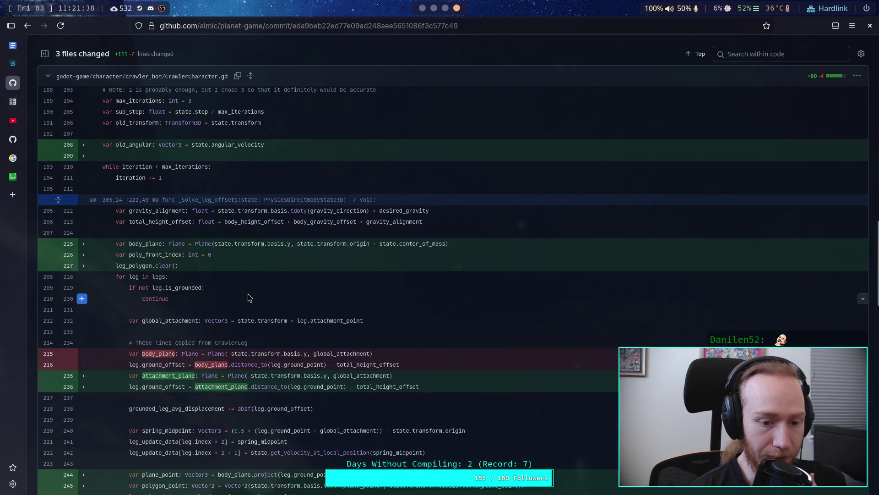
scroll(248, 298, "down", 10)
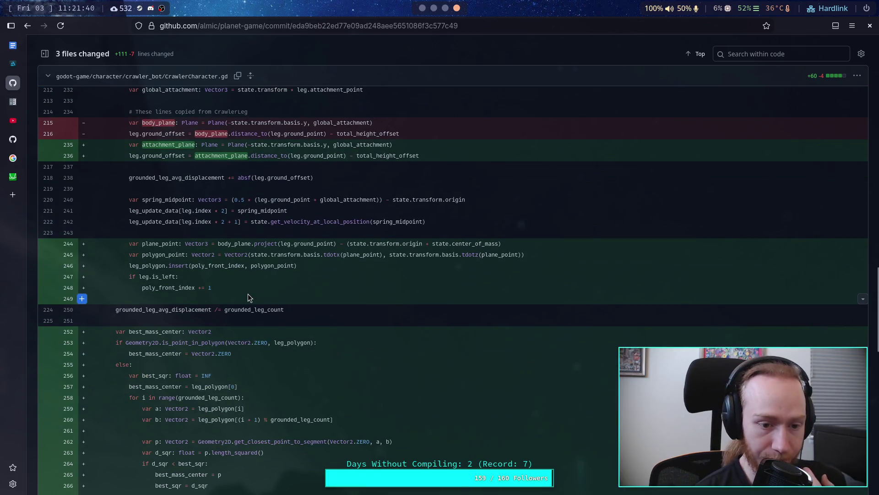
scroll(248, 295, "down", 5)
scroll(255, 339, "down", 10)
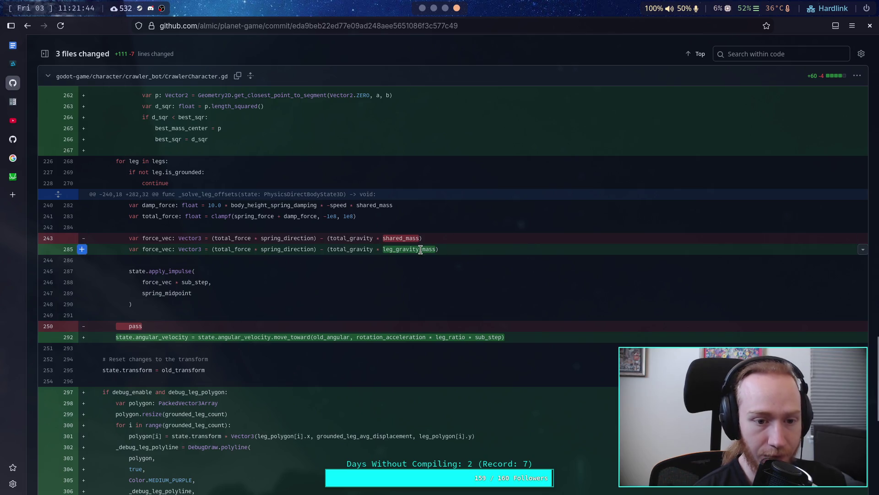
scroll(416, 256, "down", 5)
scroll(400, 251, "down", 10)
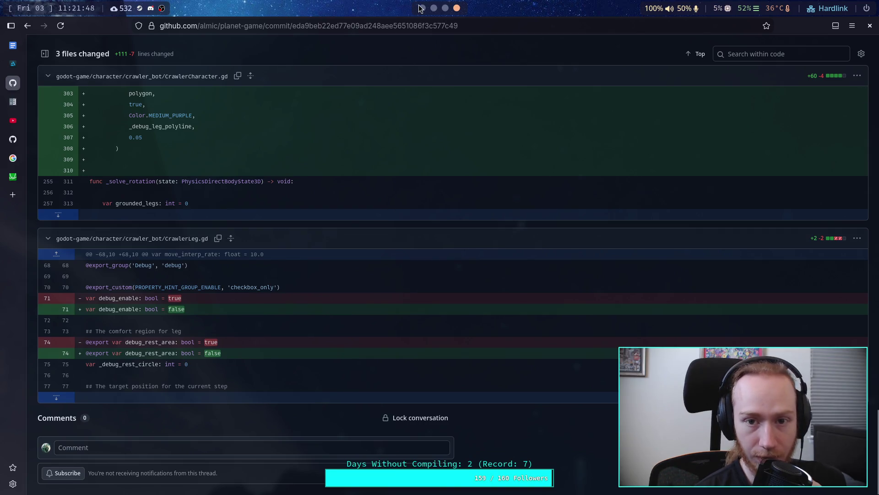
left_click(423, 8)
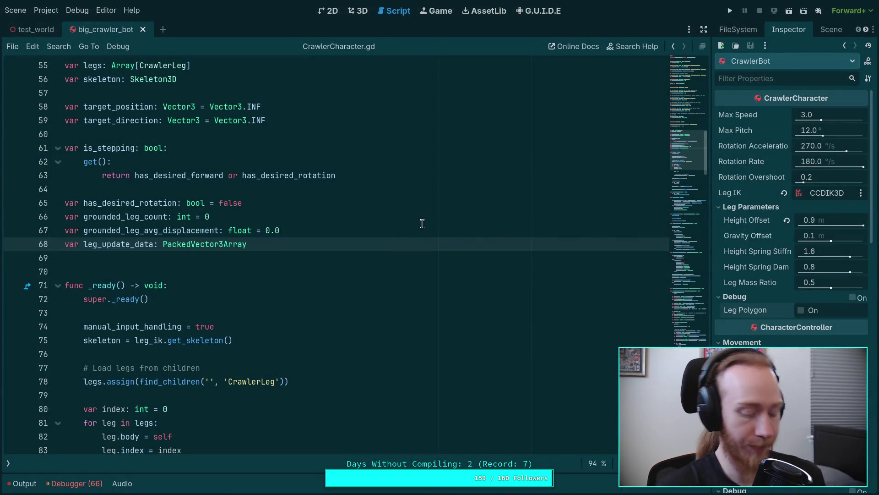
Run git status and git diff in the terminal to list uncommitted changes
key("super+2")
type("git status")
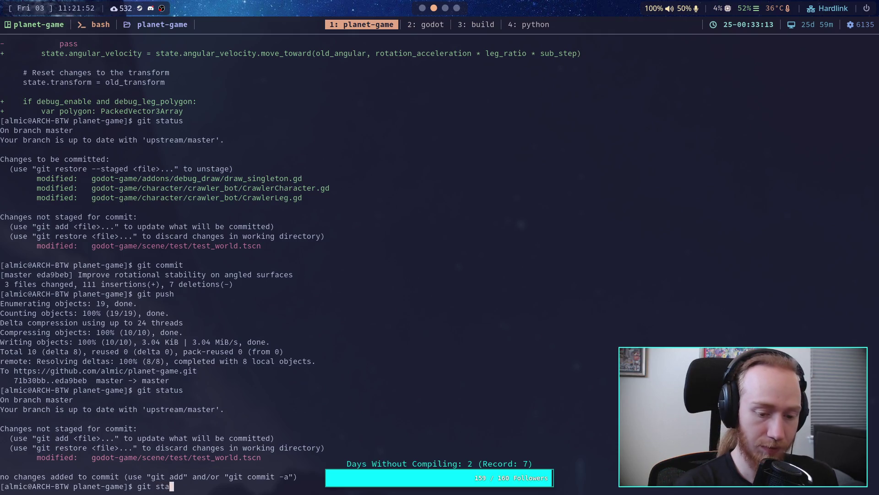
key("Return")
type("git diff")
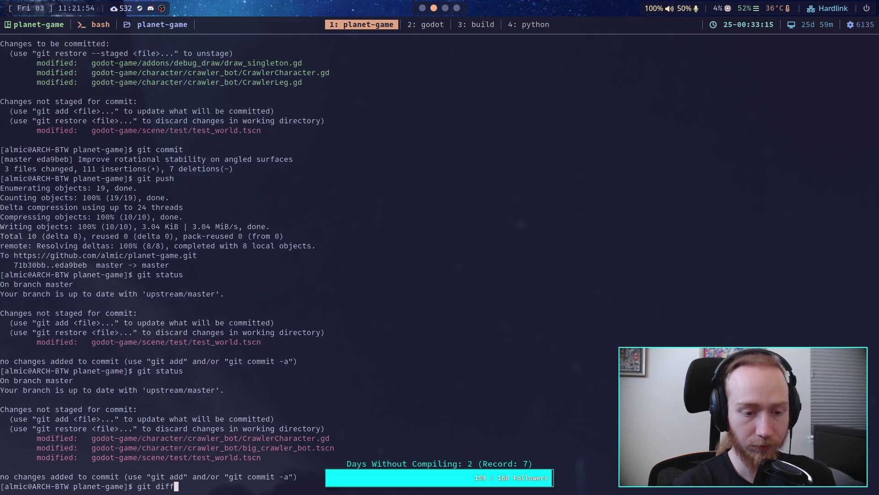
key("Return")
Page through the uncommitted leg-polygon removals, then go back to the GitHub commit diff
scroll(321, 261, "down", 10)
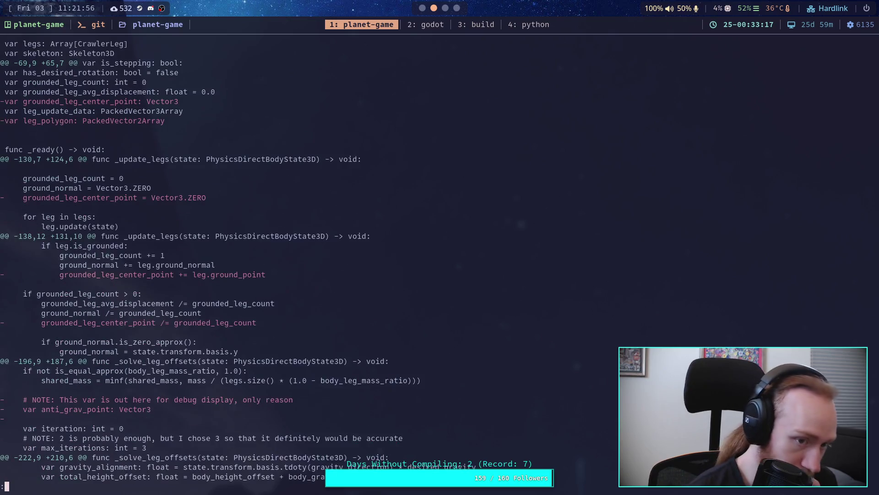
scroll(420, 260, "down", 4)
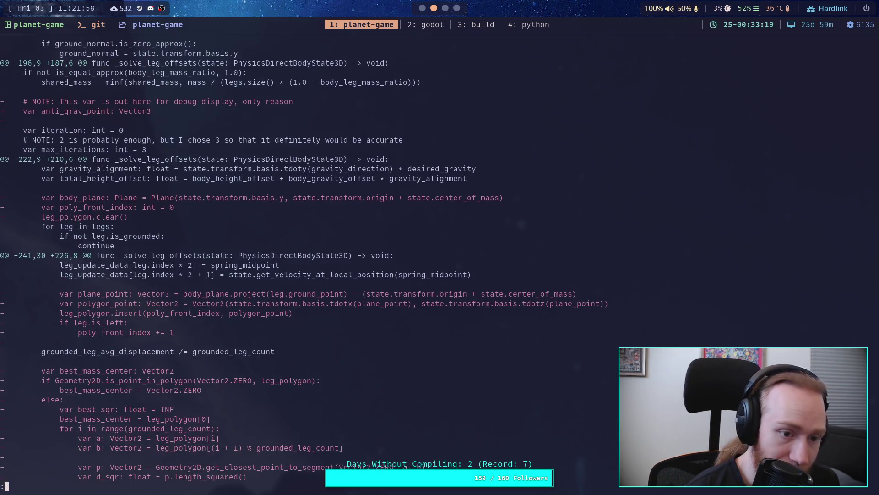
scroll(301, 260, "down", 2)
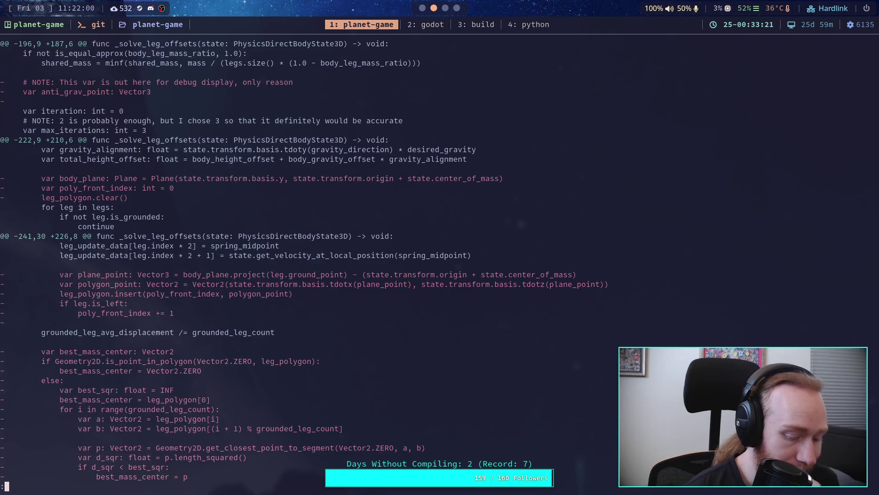
key("super+4")
scroll(255, 249, "up", 10)
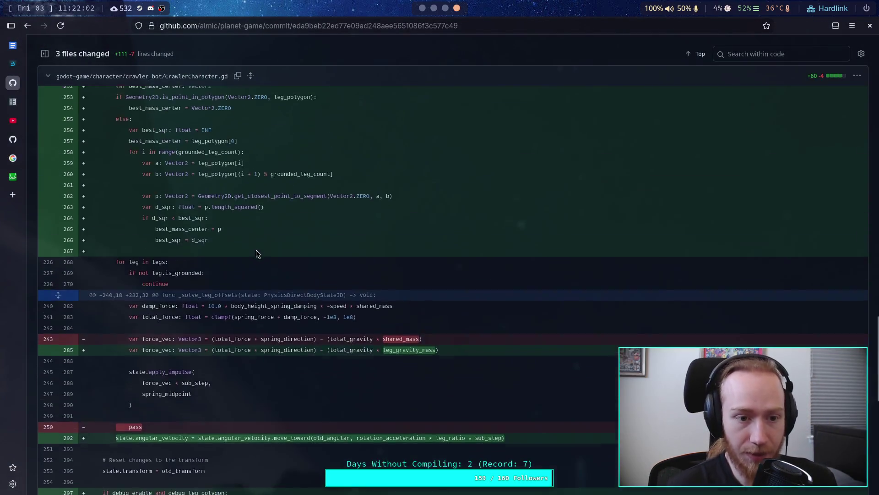
Scroll the GitHub CrawlerCharacter.gd diff near the leg-offset code and check the terminal's git diff
scroll(255, 248, "up", 12)
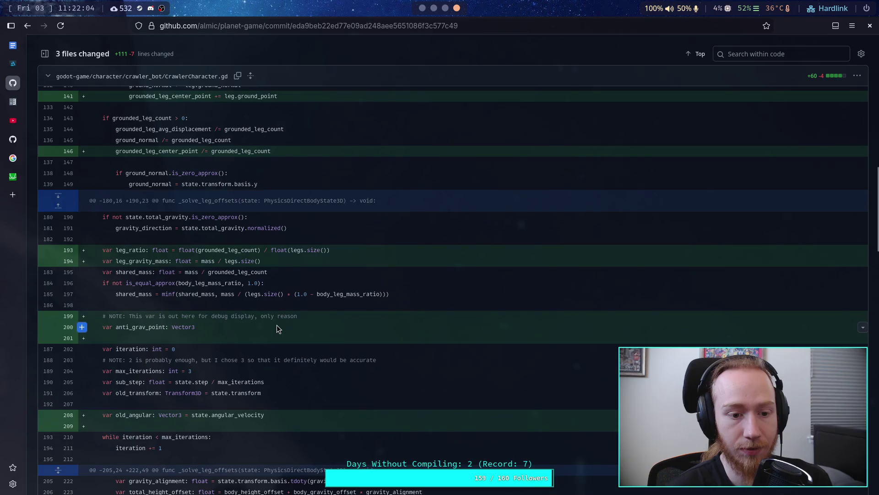
scroll(277, 328, "up", 3)
scroll(277, 328, "down", 4)
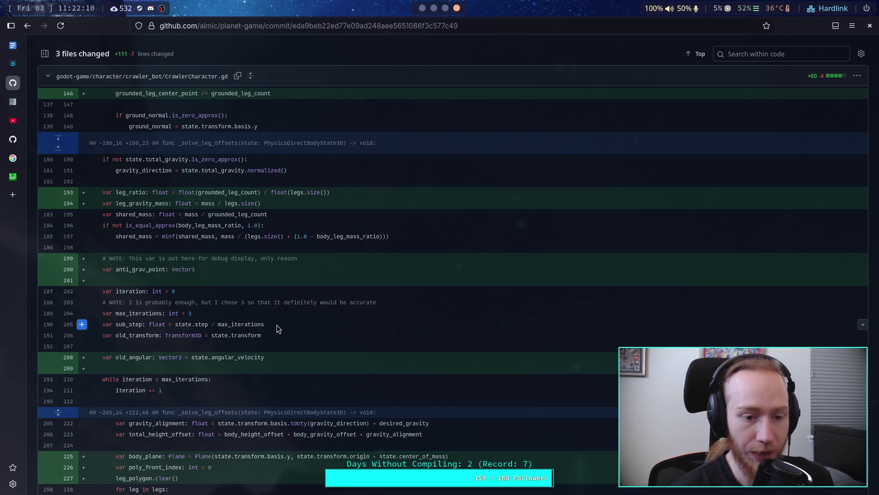
scroll(320, 319, "down", 2)
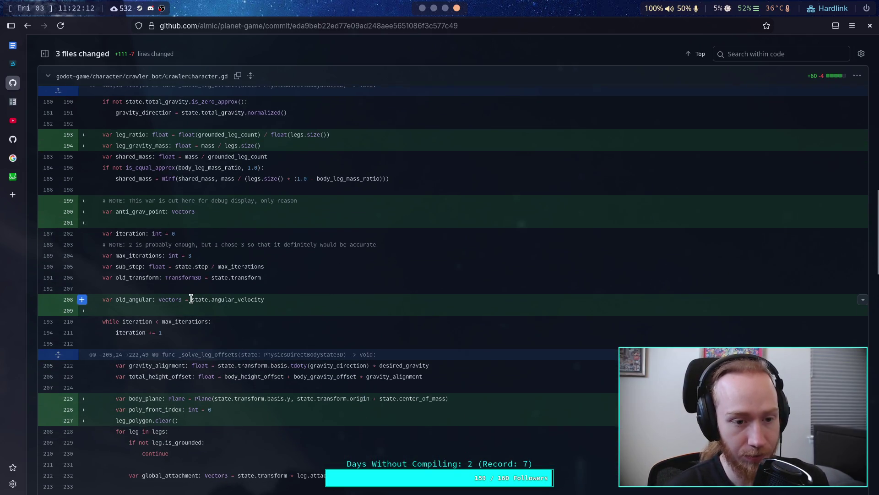
key("super+2")
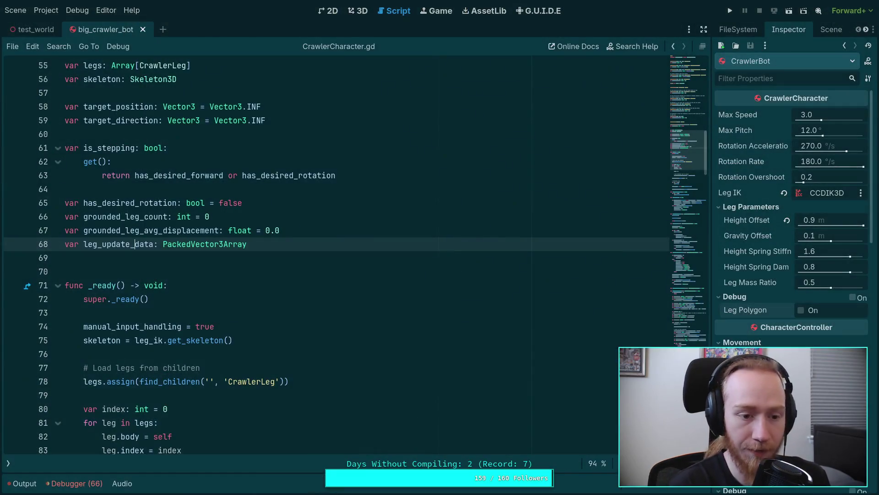
key("super+1")
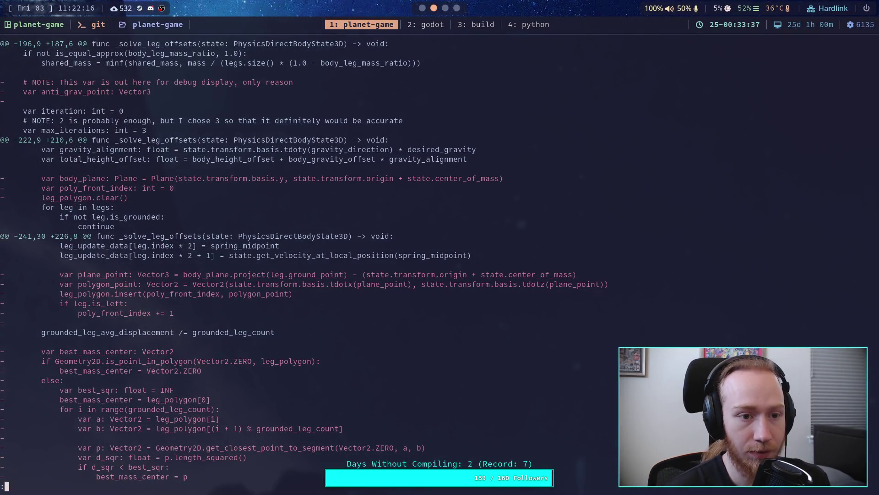
scroll(328, 266, "up", 6)
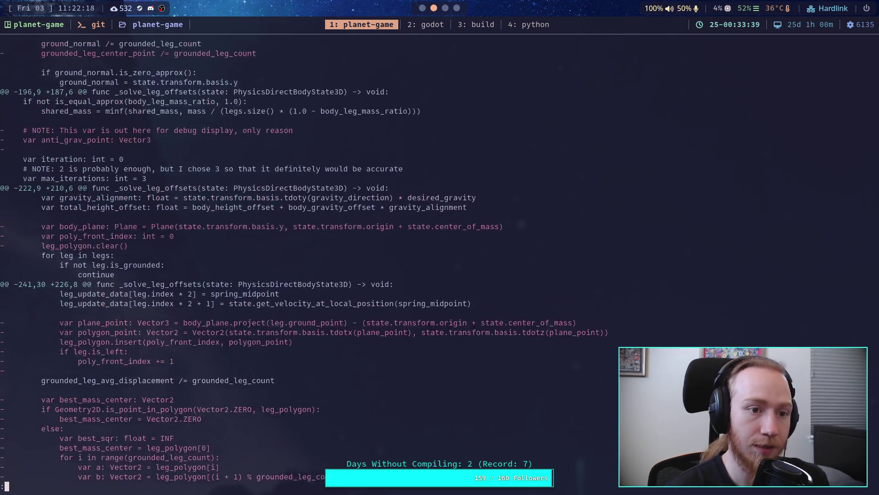
scroll(440, 256, "down", 5)
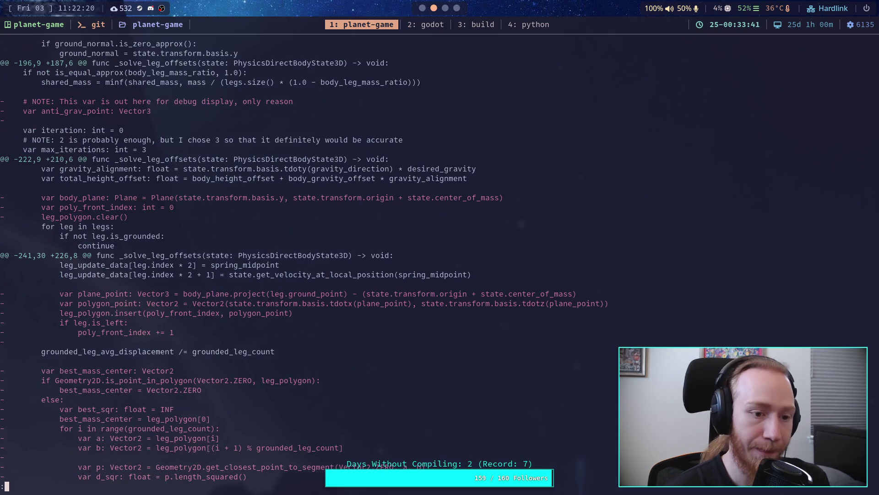
Alternate between the GitHub commit diff and terminal git diff to compare the leg_gravity_mass changes
key("super+4")
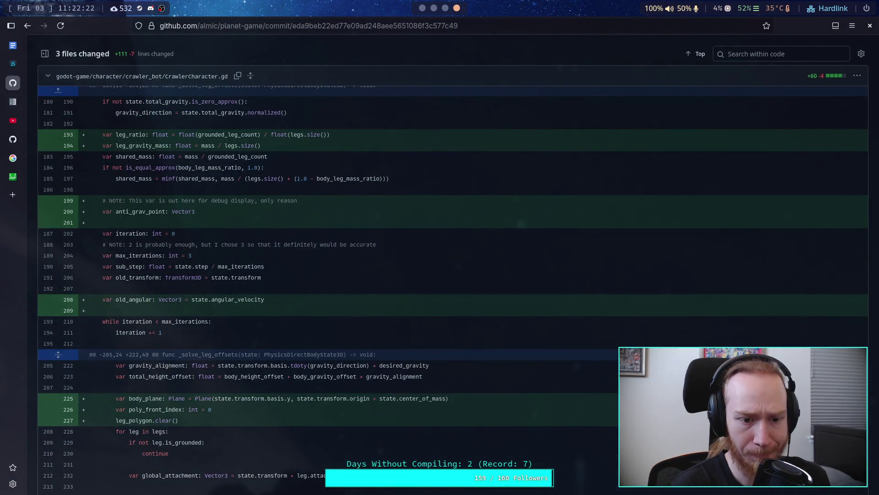
key("super+2")
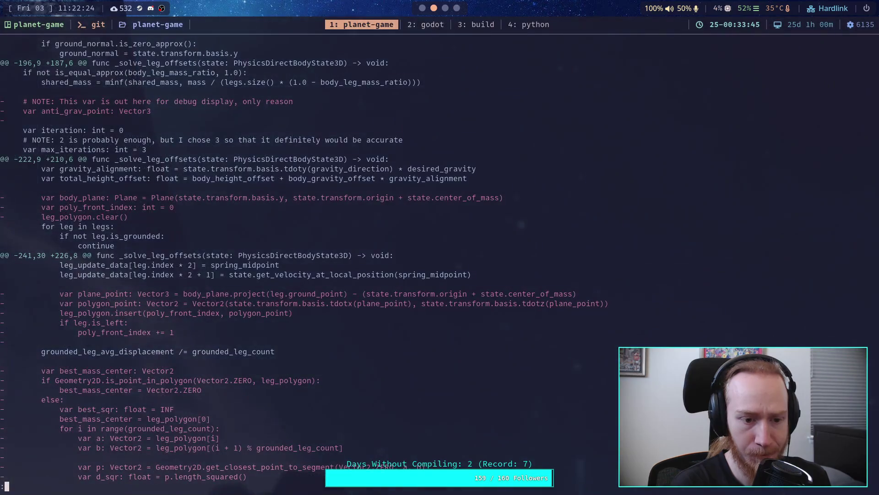
key("super+4")
scroll(454, 274, "down", 6)
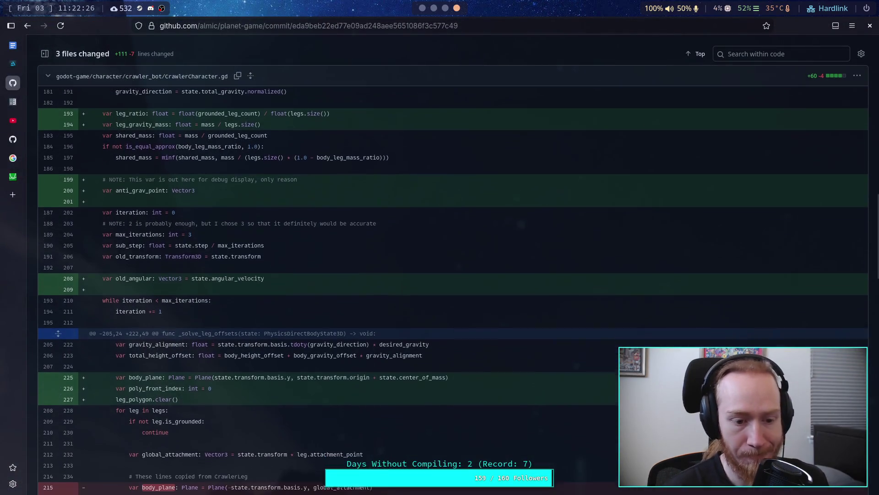
scroll(454, 275, "down", 5)
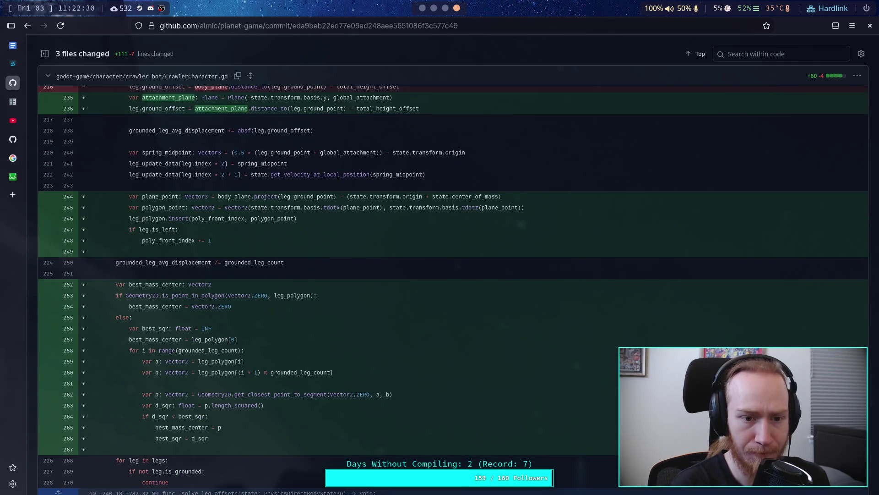
key("super+2")
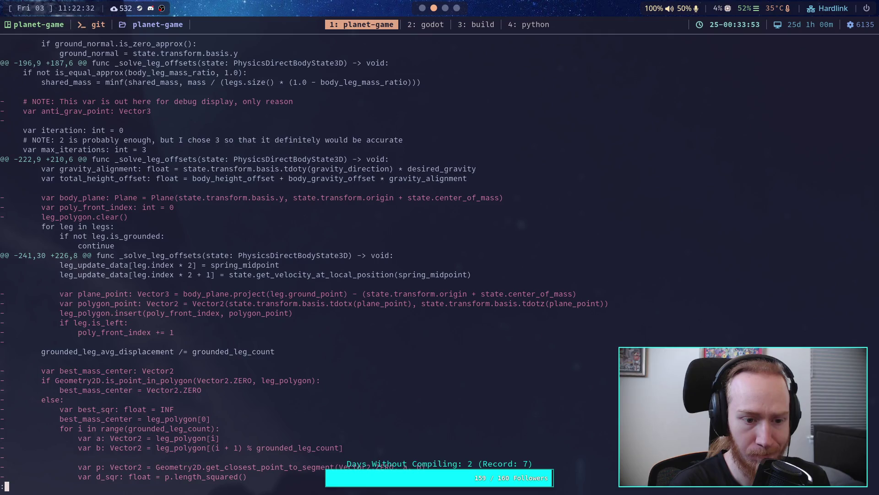
key("super+4")
key("super+2")
scroll(334, 263, "down", 3)
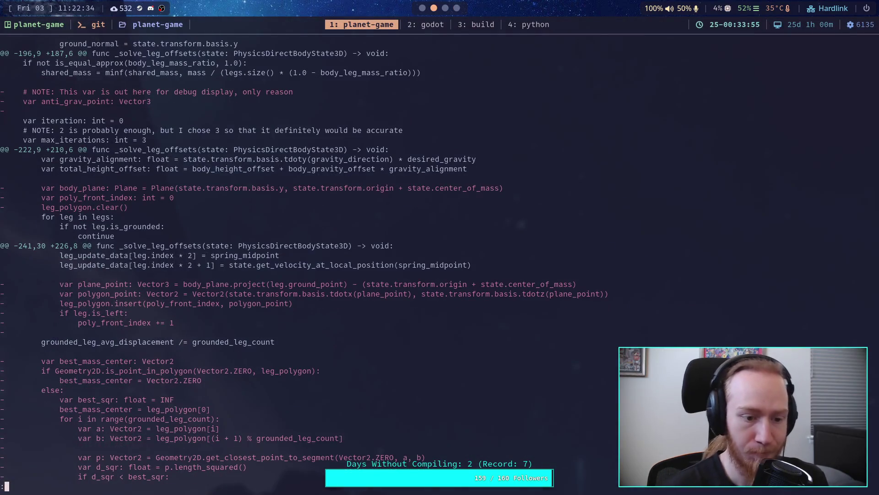
Scroll the GitHub diff down to the debug_leg_polygon drawing block, then switch to the notes
key("super+4")
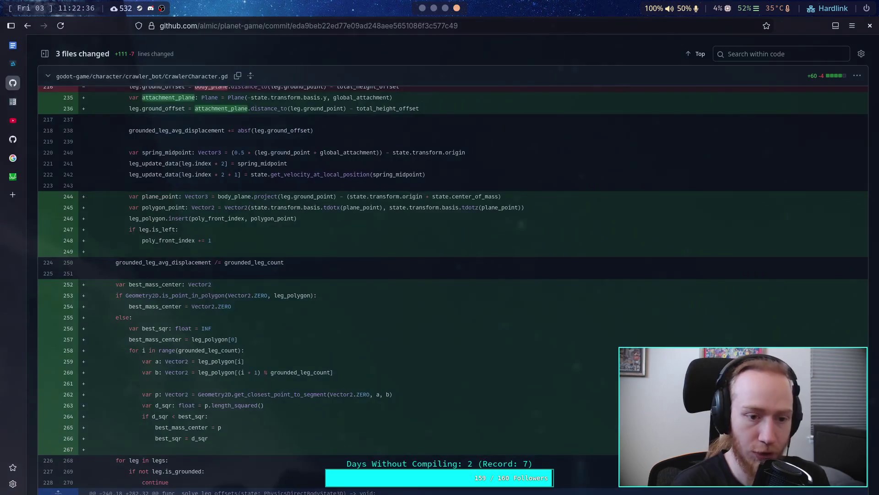
scroll(440, 275, "down", 15)
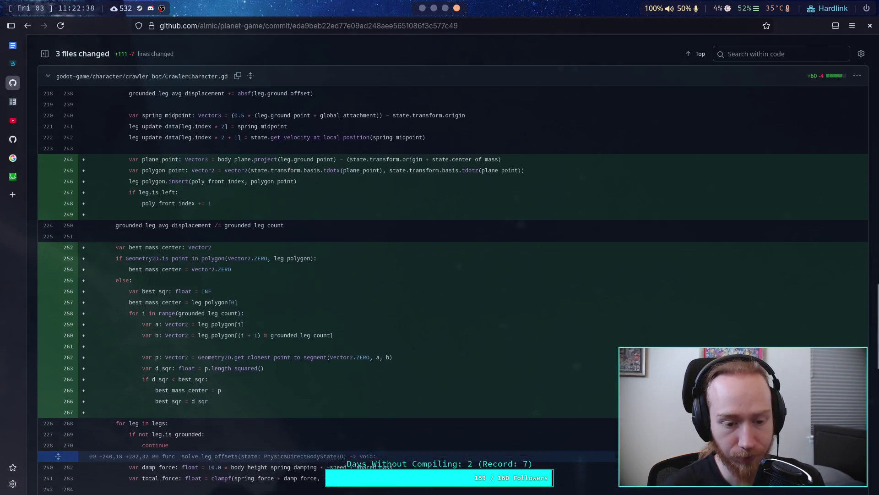
scroll(440, 274, "up", 6)
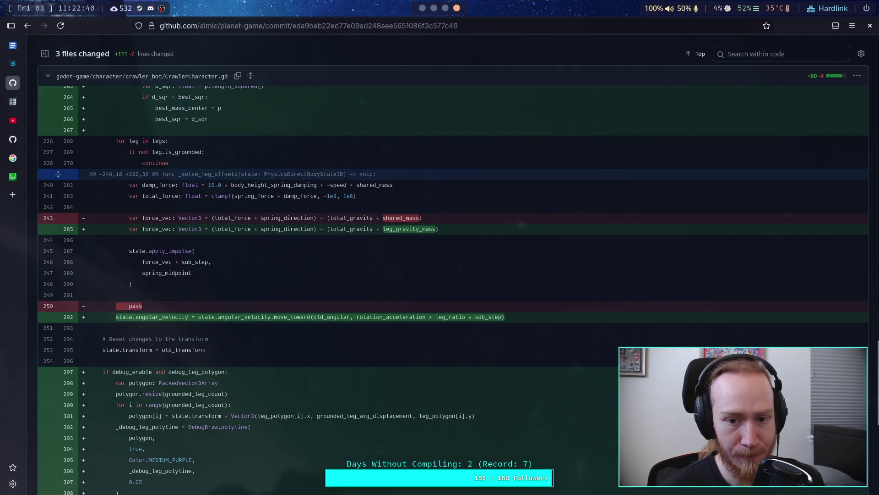
scroll(440, 275, "down", 4)
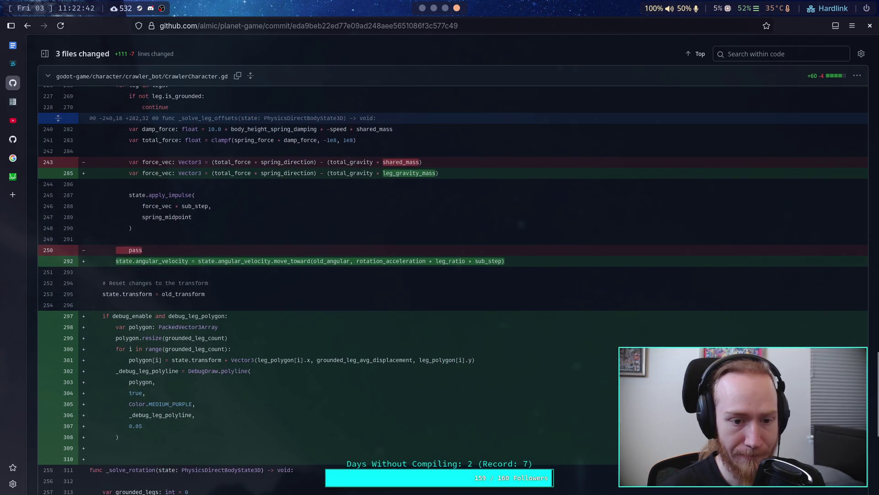
scroll(439, 275, "down", 2)
key("alt+Tab")
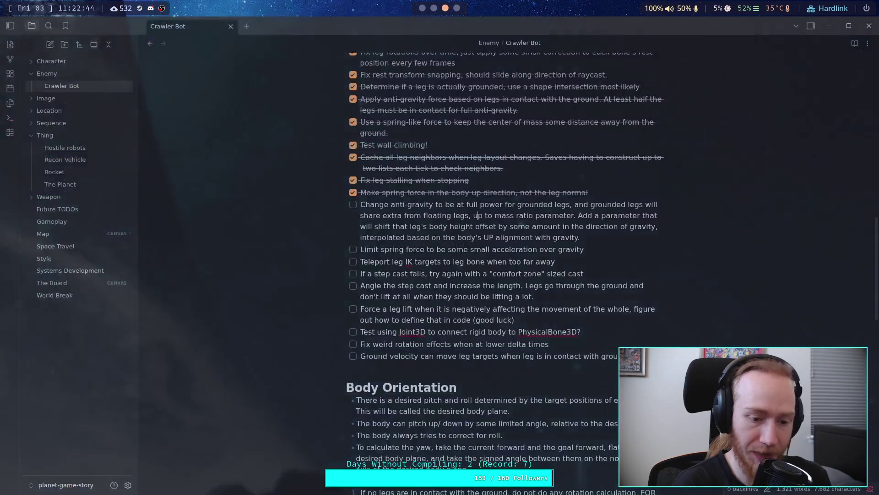
Scroll the terminal git diff to (END), showing debug_leg_polygon true/false scene changes, then return to Godot
key("super+1")
scroll(440, 257, "down", 1)
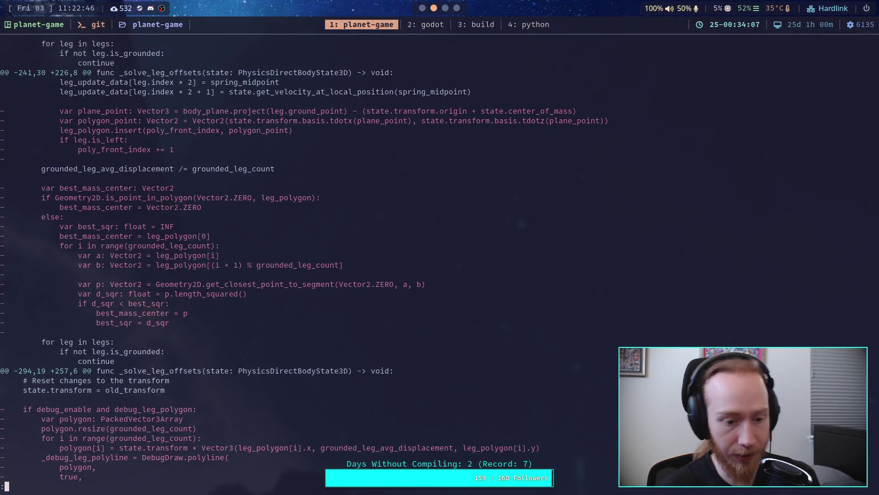
scroll(440, 257, "down", 3)
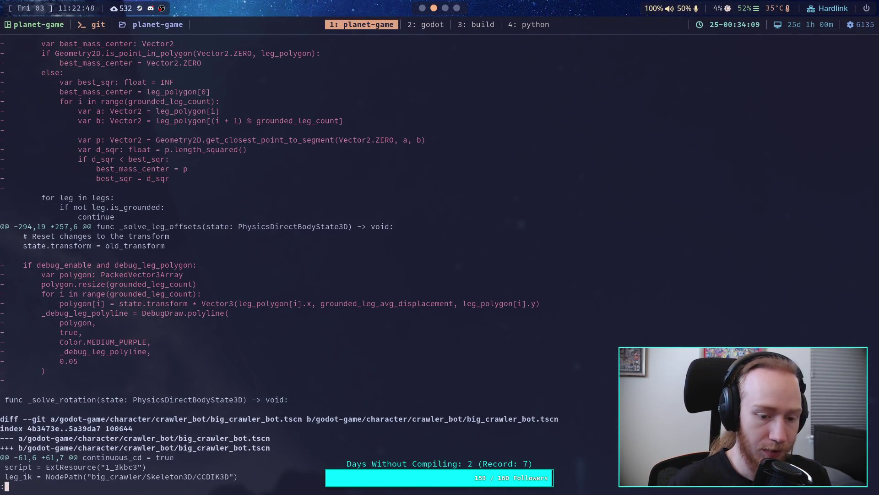
scroll(173, 289, "down", 5)
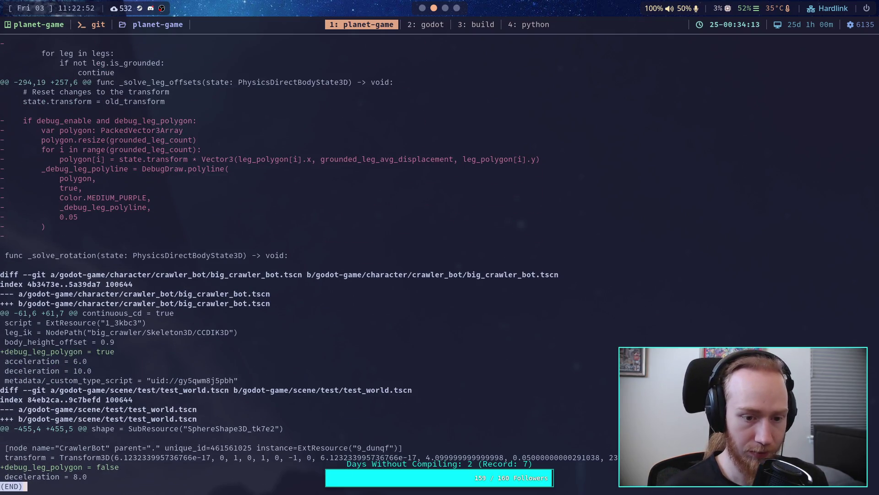
key("super+2")
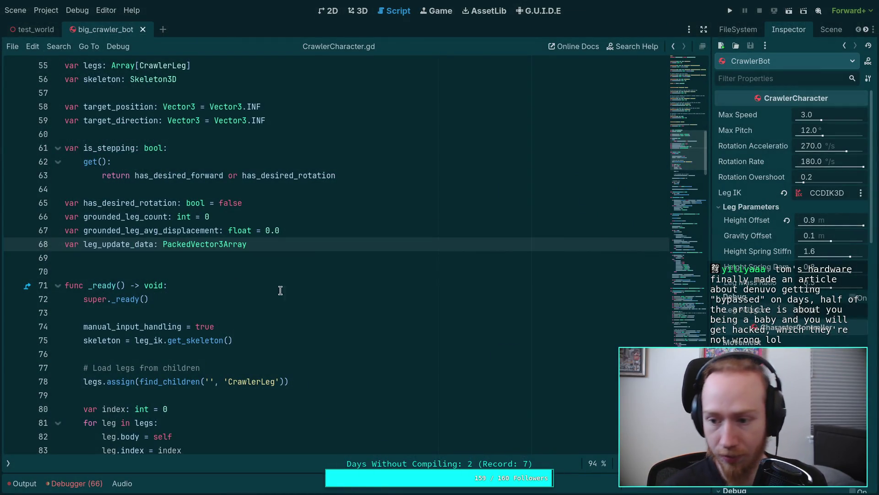
Inspect the crawler bot's scene tree and CrawlerBot properties, then return to CrawlerCharacter.gd
left_click(834, 14)
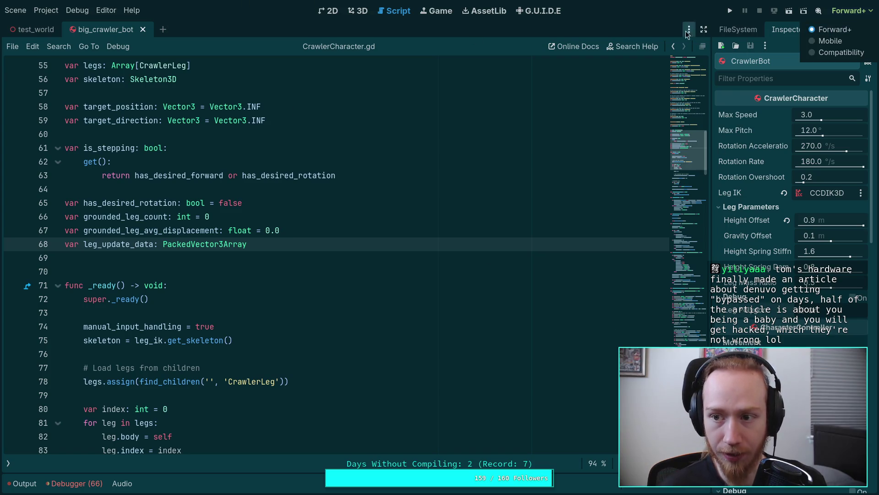
left_click(539, 11)
left_click(831, 29)
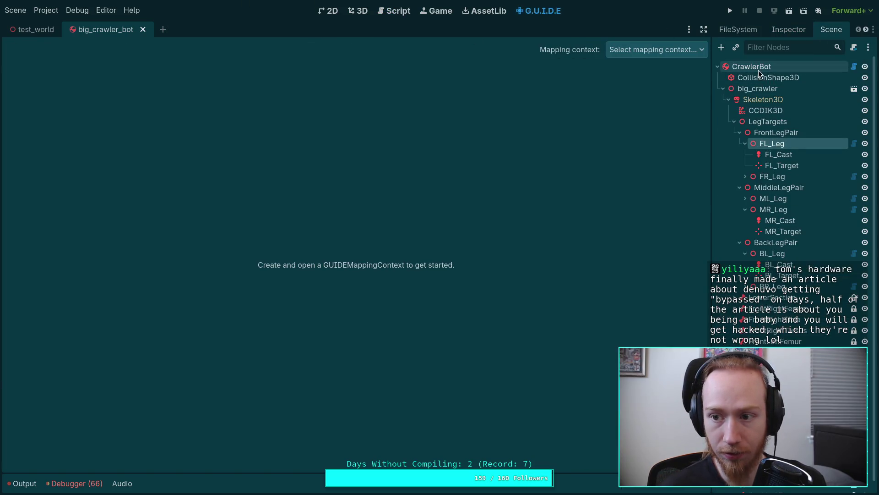
left_click(791, 30)
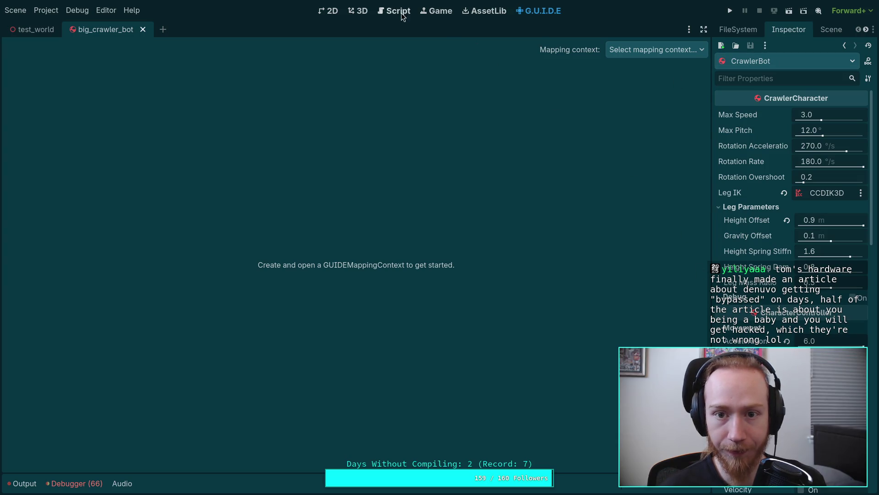
left_click(397, 10)
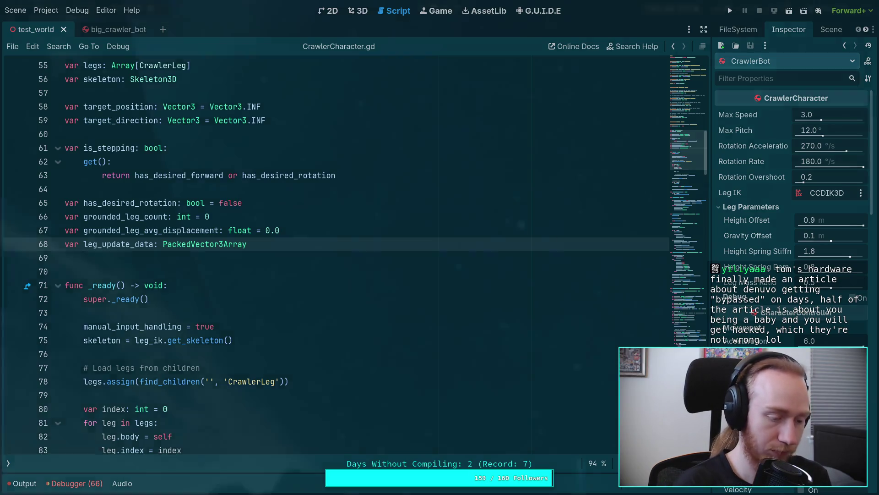
Run git diff in the terminal to show the local changes
key("super+1")
type("git diff")
key("Return")
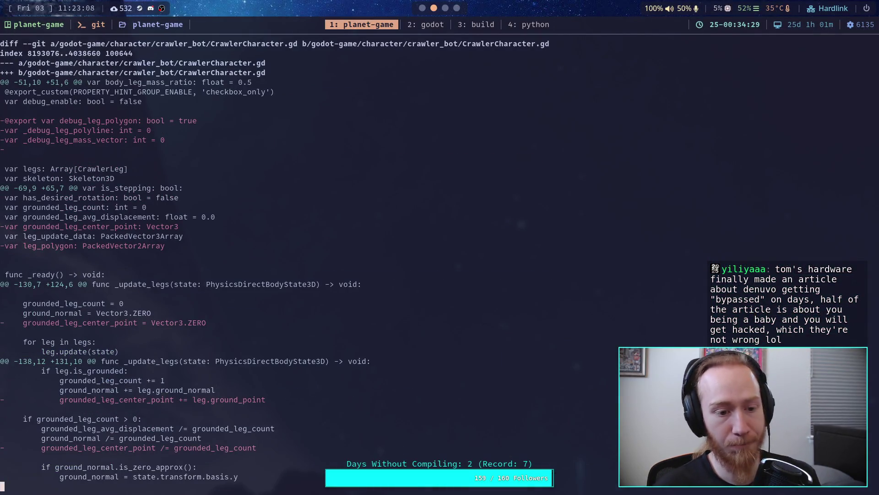
Quit the diff and run git status, confirming only CrawlerCharacter.gd is modified and unstaged
key("shift+g")
type("qgit status")
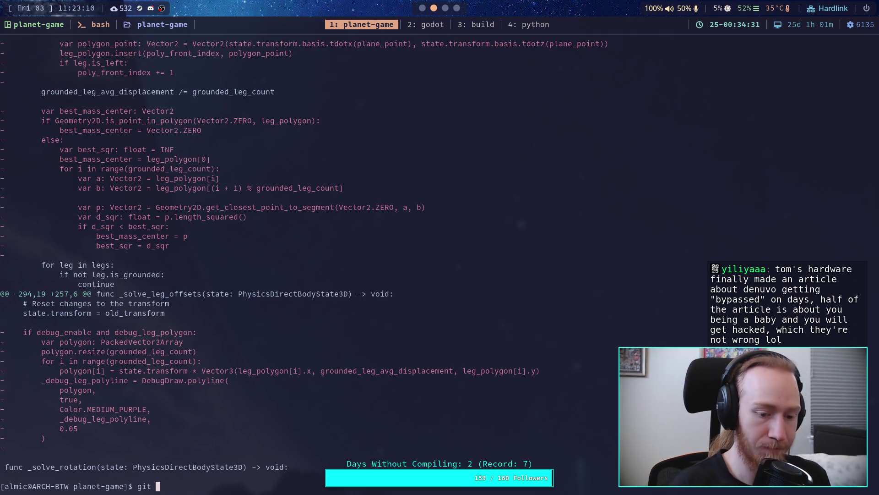
key("Return")
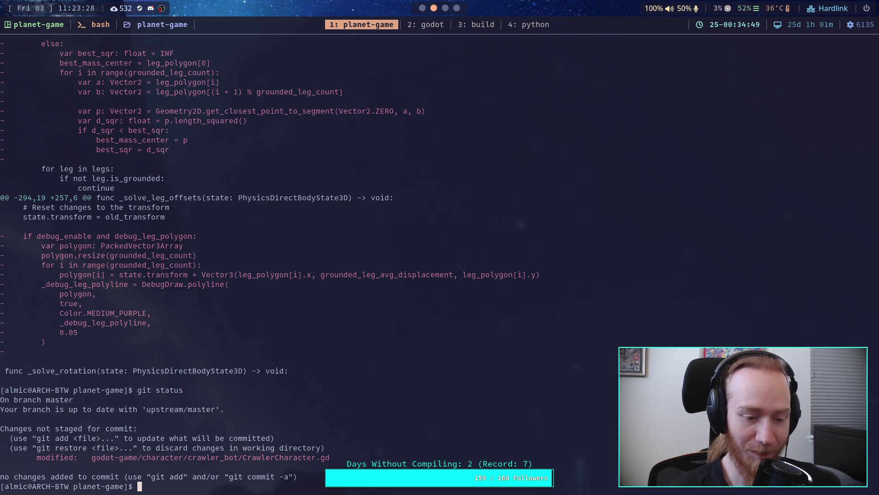
type("git status")
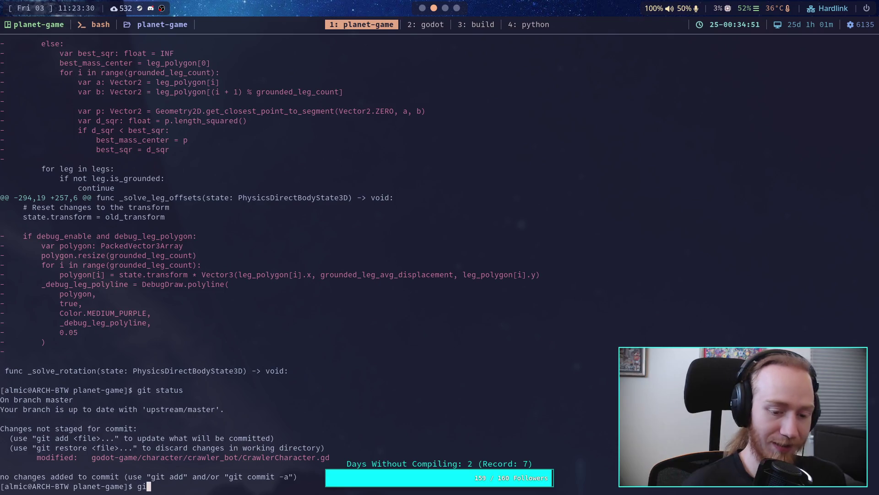
key("Return")
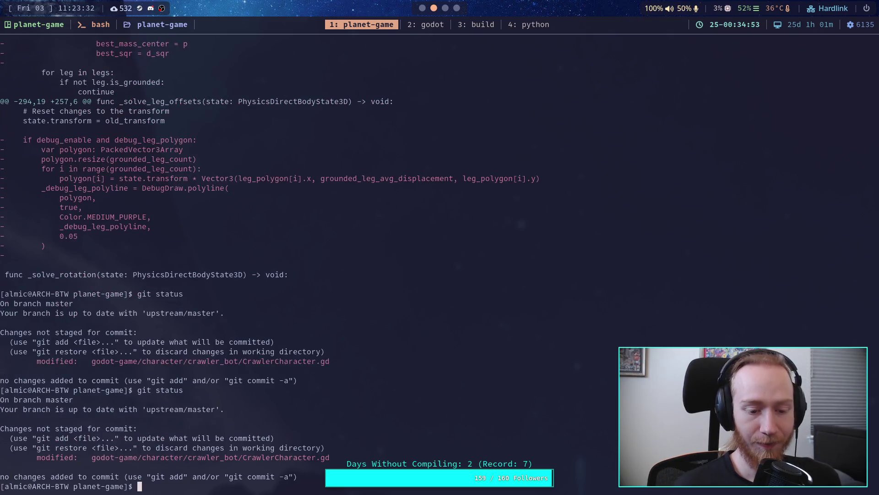
type("git")
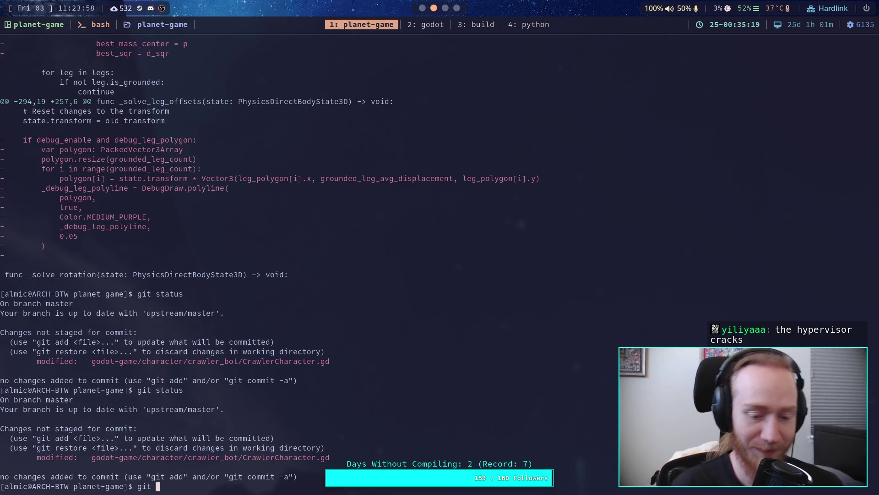
Page back and forth through the CrawlerCharacter.gd diff of the removed leg-polygon debug code
type("diff")
key("Return")
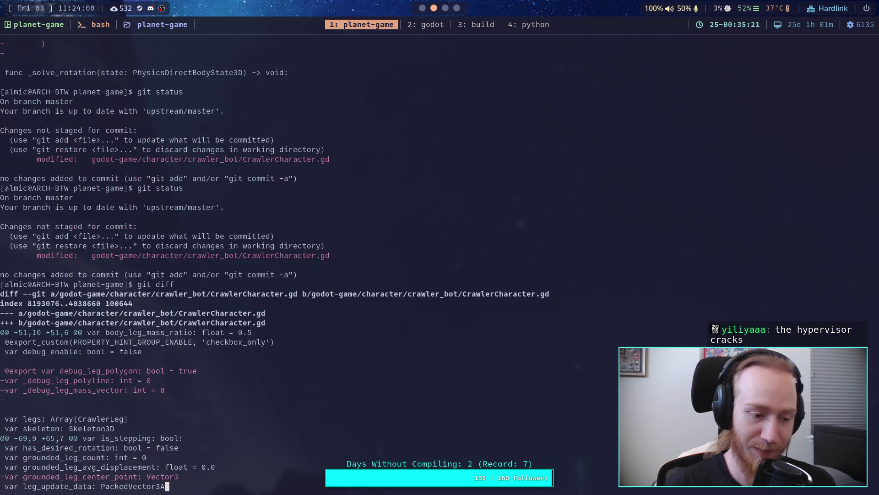
key("Down")
key("Down")
key("Down")
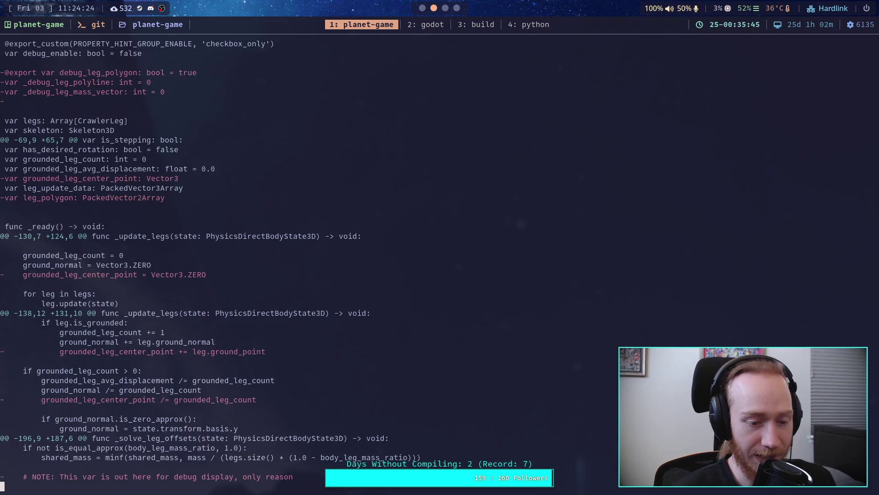
key("space")
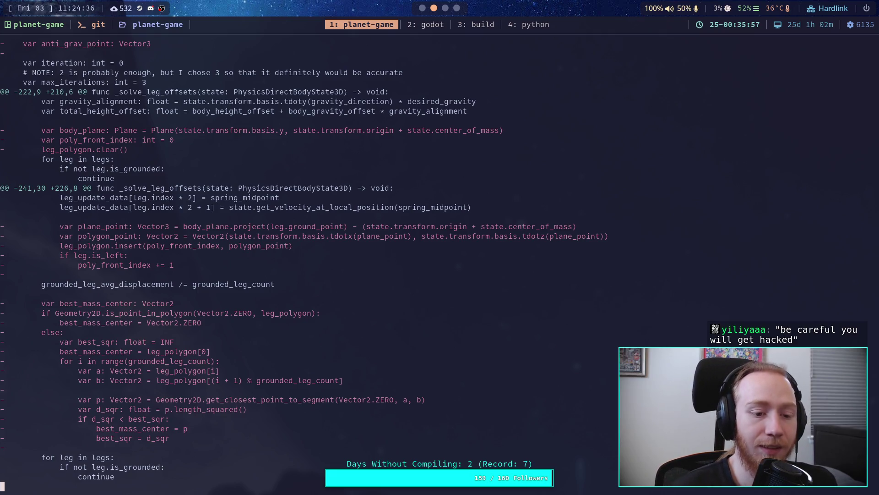
key("space")
key("b")
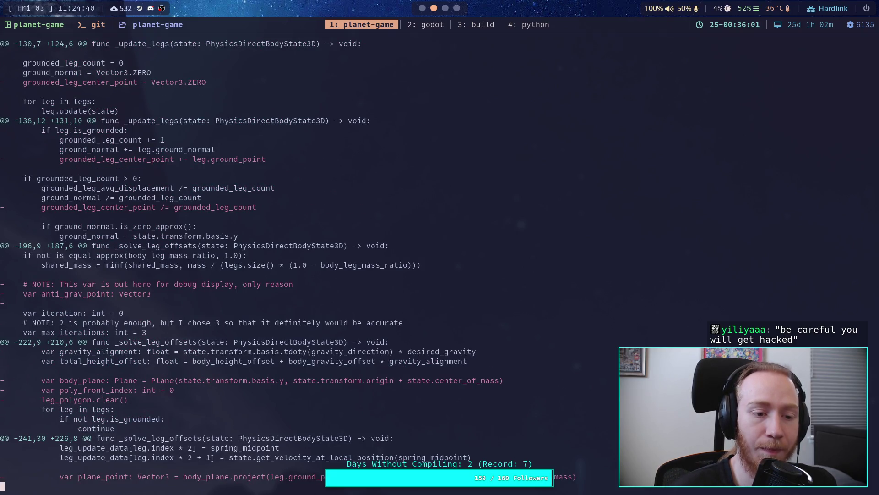
key("b")
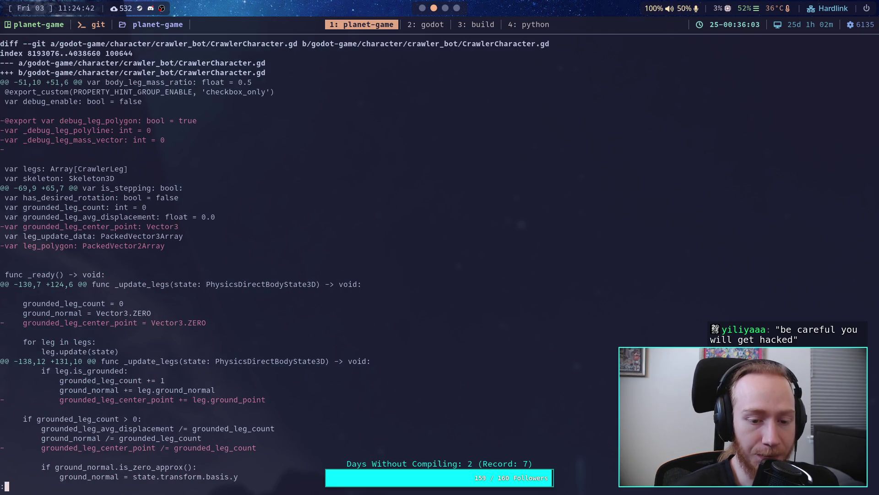
key("space")
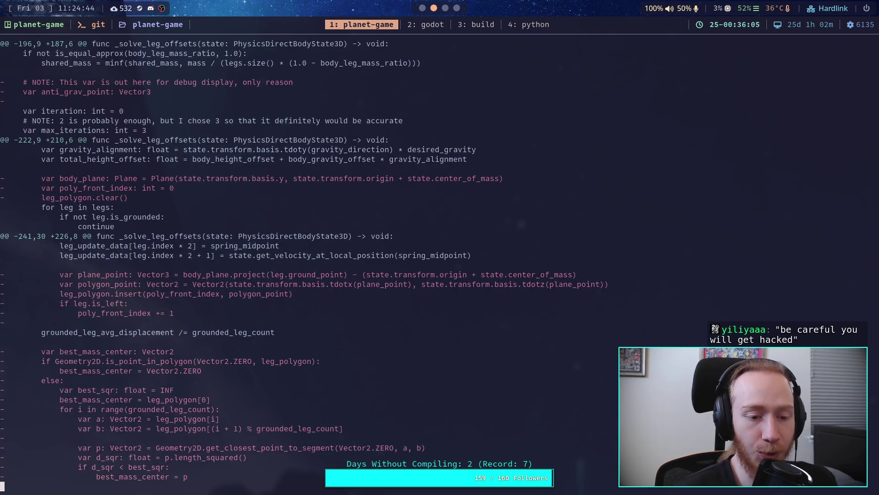
key("space")
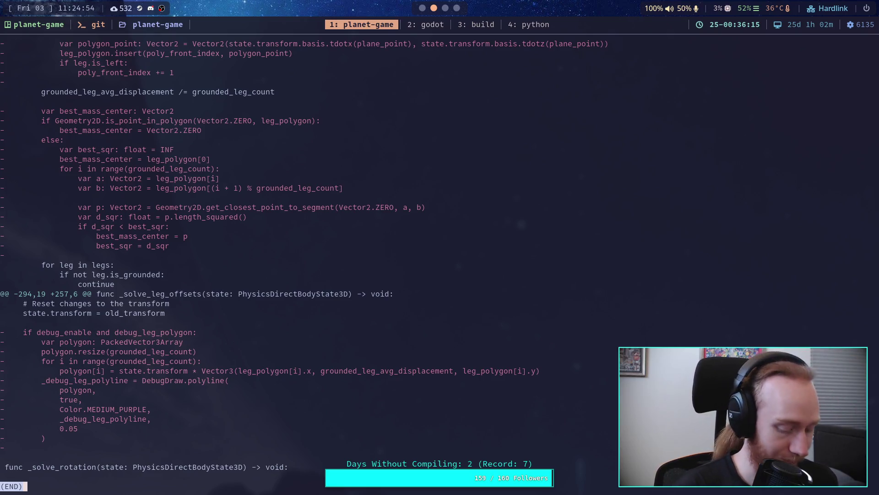
Stage all changes with git add . and verify them with git status
key("q")
type("git")
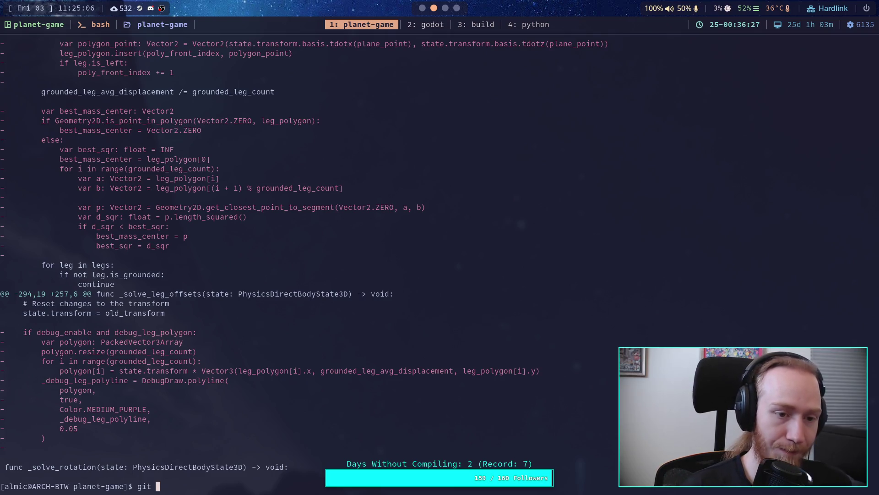
type("st")
key("BackSpace")
key("BackSpace")
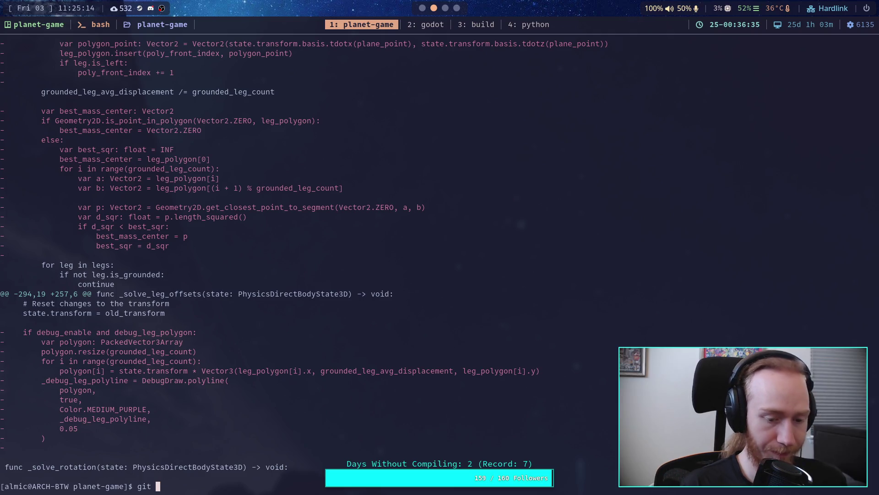
type("add .")
key("Return")
type("git status")
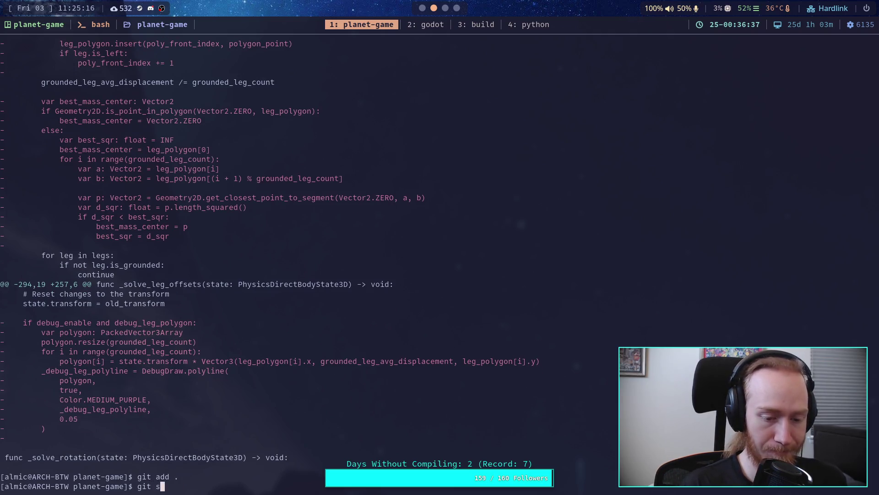
key("Return")
Commit the staged change with the message 'Remove dead leg polygon code'
type("git ")
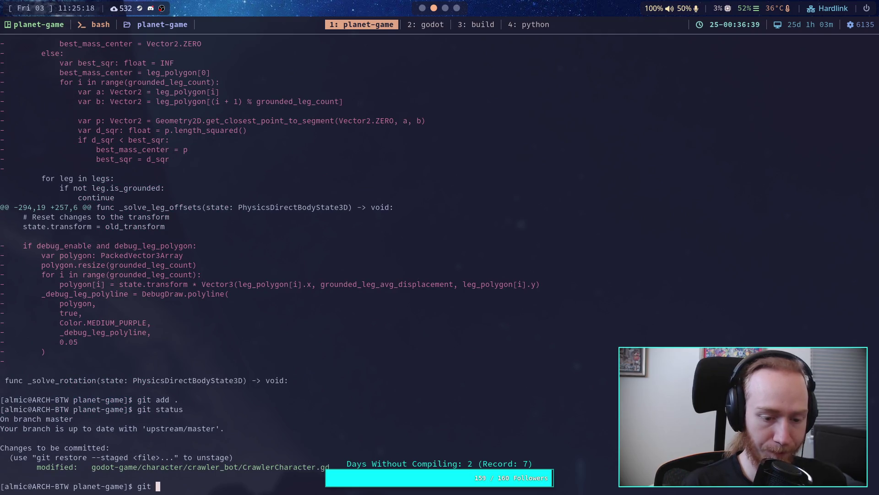
type("commit")
key("Return")
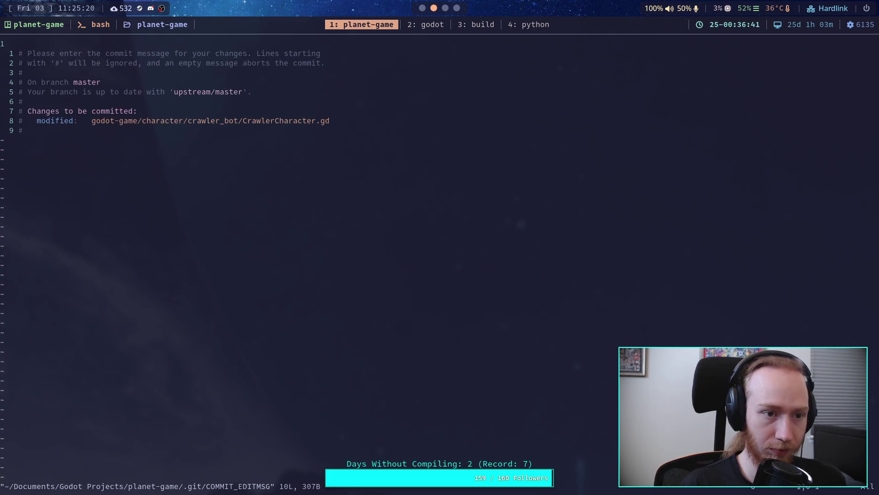
type("iRemove d")
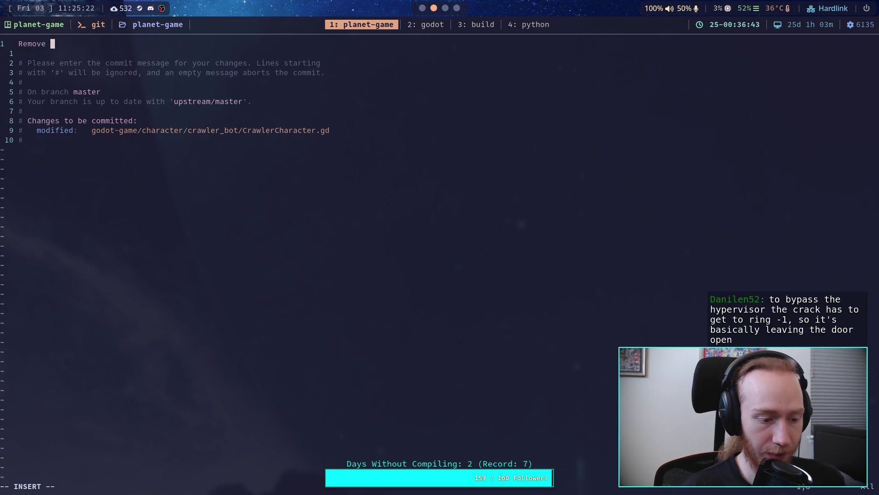
type("ead ")
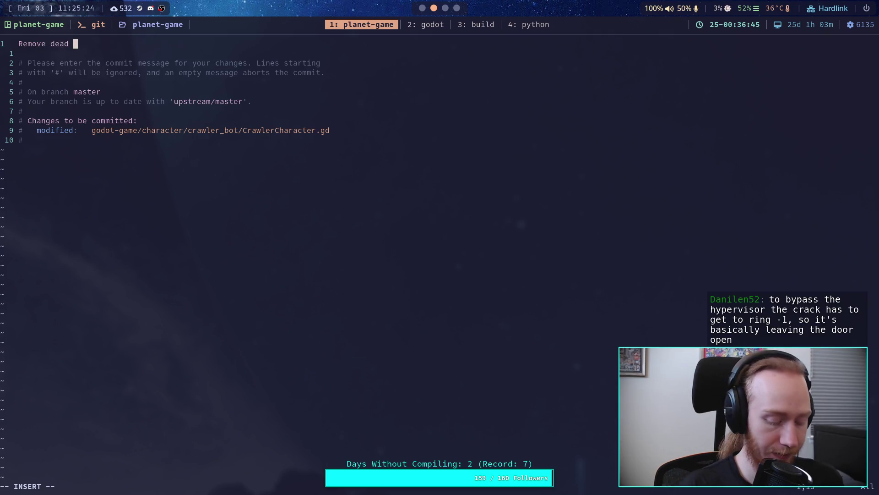
type("leg polygon ")
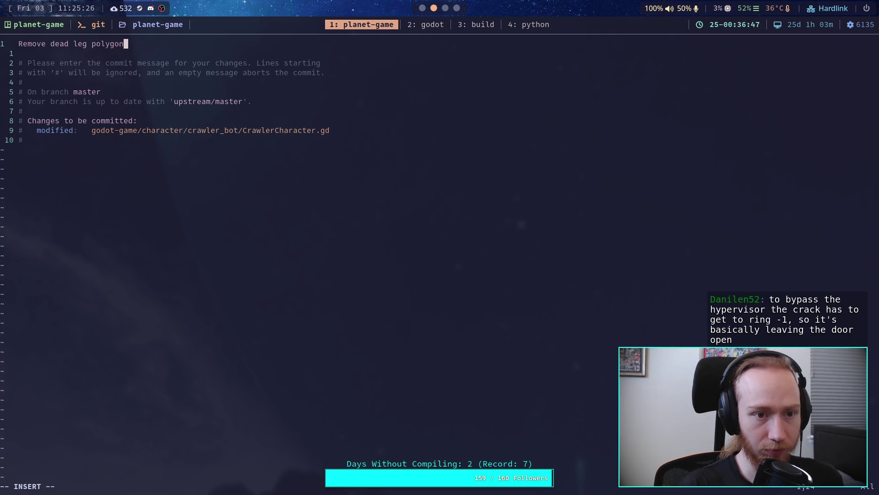
type("code")
key("Return")
key("Escape")
type(":wq")
key("Return")
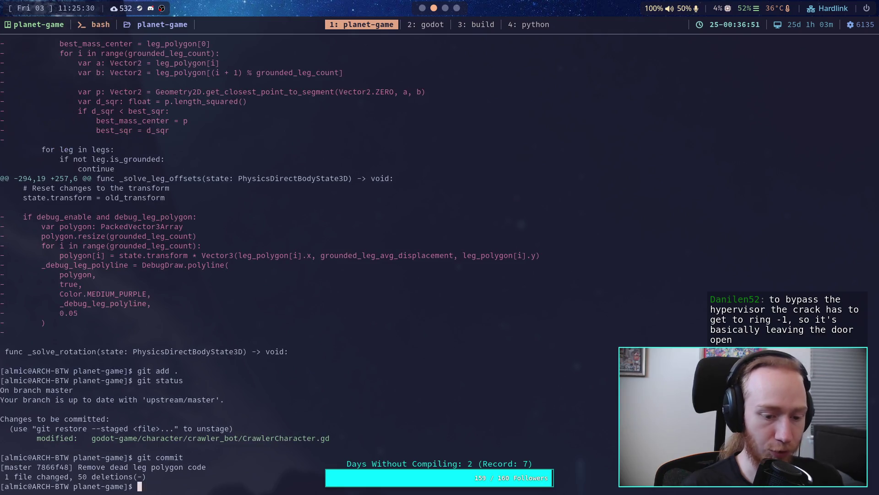
Push the new commit to upstream master
type("git push")
key("Return")
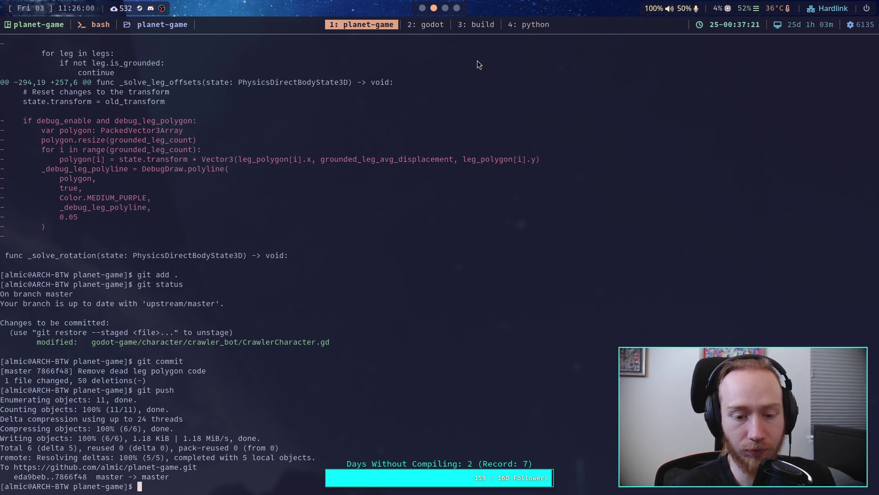
left_click(456, 7)
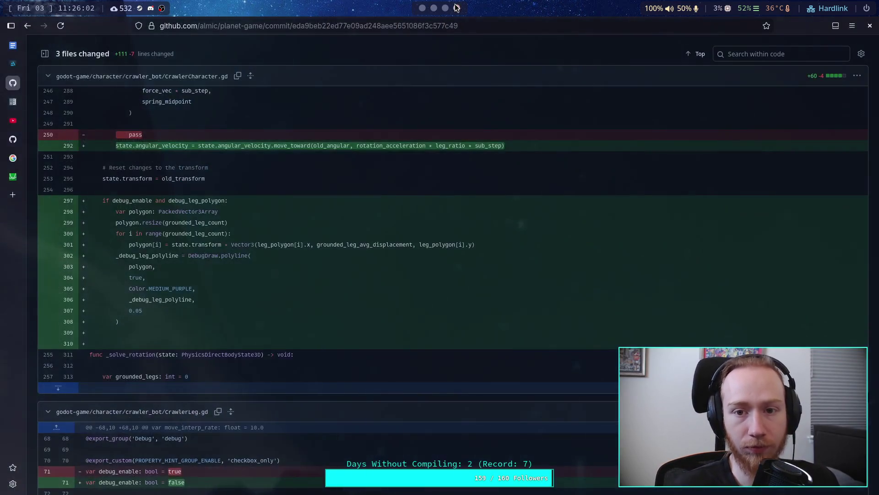
Reload the GitHub eda9beb commit page
scroll(254, 208, "down", 3)
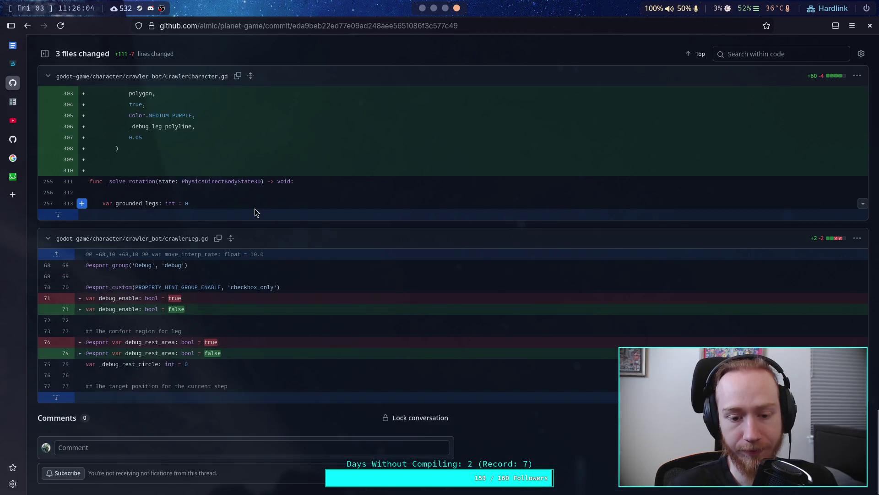
scroll(255, 208, "up", 15)
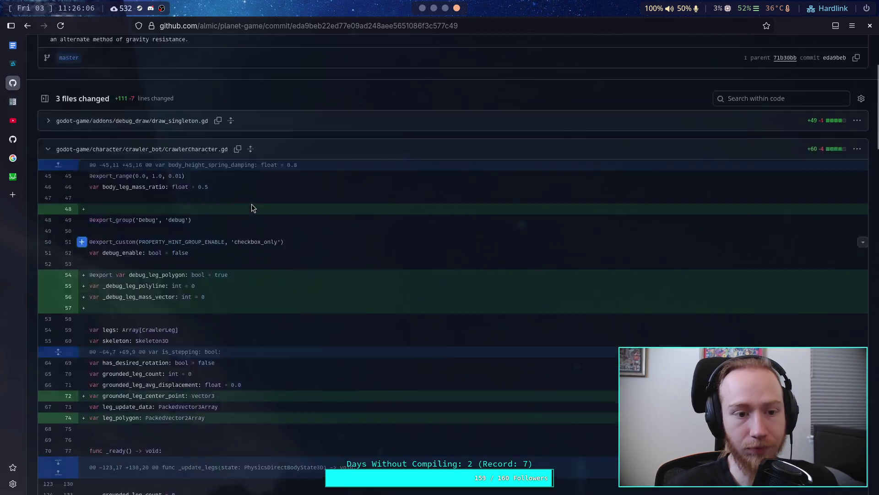
scroll(251, 204, "up", 3)
left_click(62, 24)
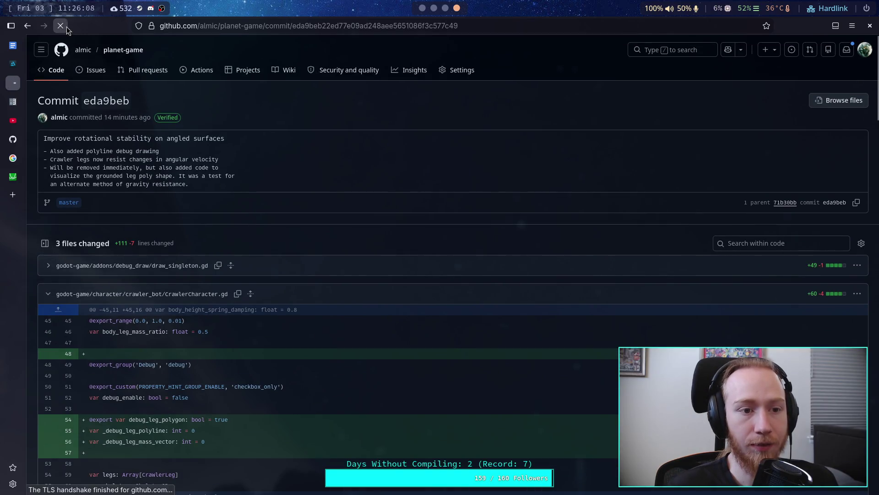
Collapse the draw_singleton.gd, CrawlerCharacter.gd and CrawlerLeg.gd file diffs
scroll(425, 243, "down", 20)
scroll(426, 243, "down", 20)
scroll(426, 241, "down", 10)
scroll(426, 240, "up", 15)
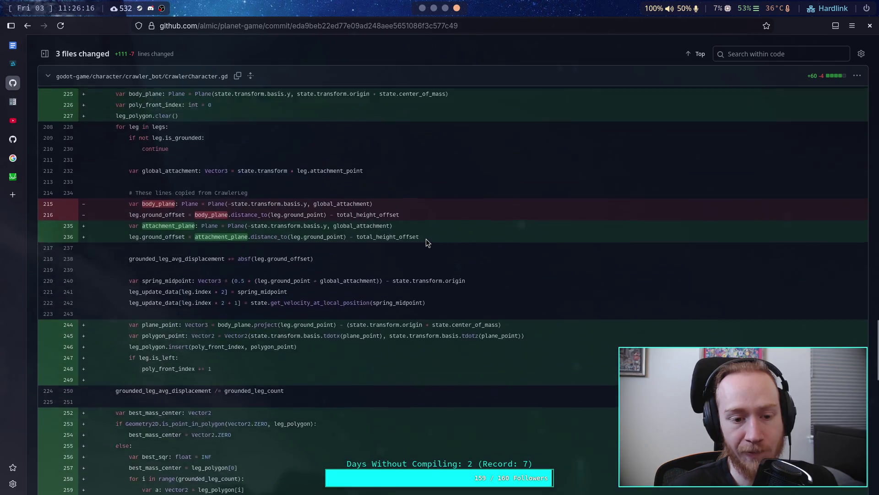
scroll(426, 239, "up", 20)
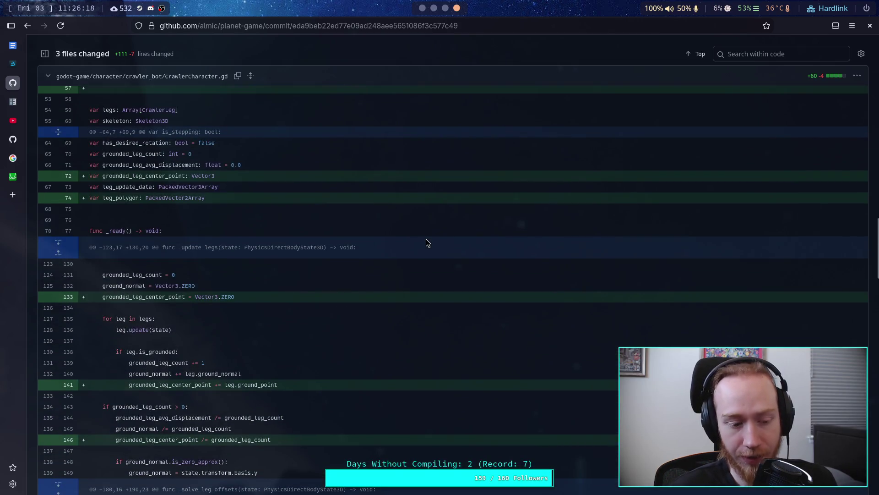
scroll(426, 243, "up", 20)
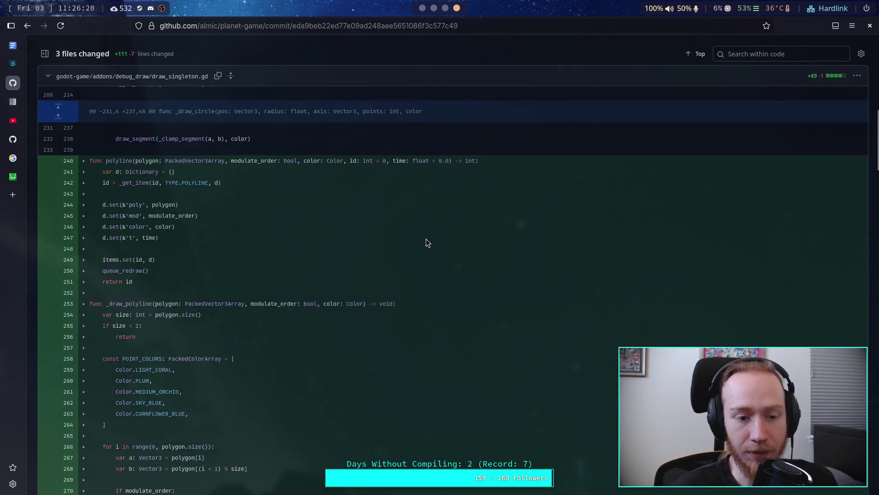
scroll(426, 243, "up", 10)
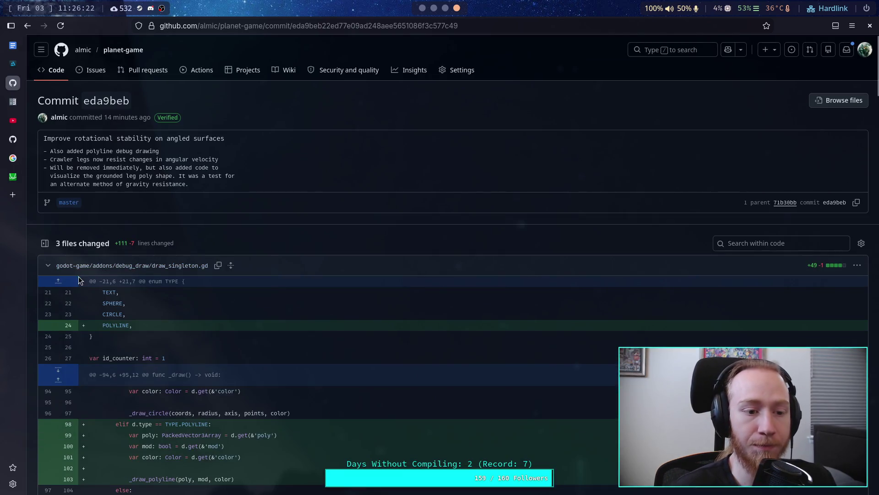
left_click(47, 265)
left_click(47, 293)
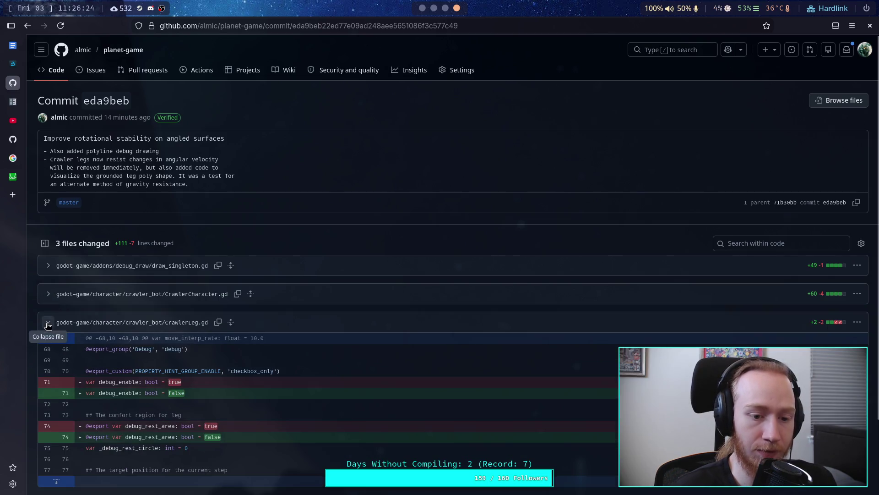
left_click(47, 322)
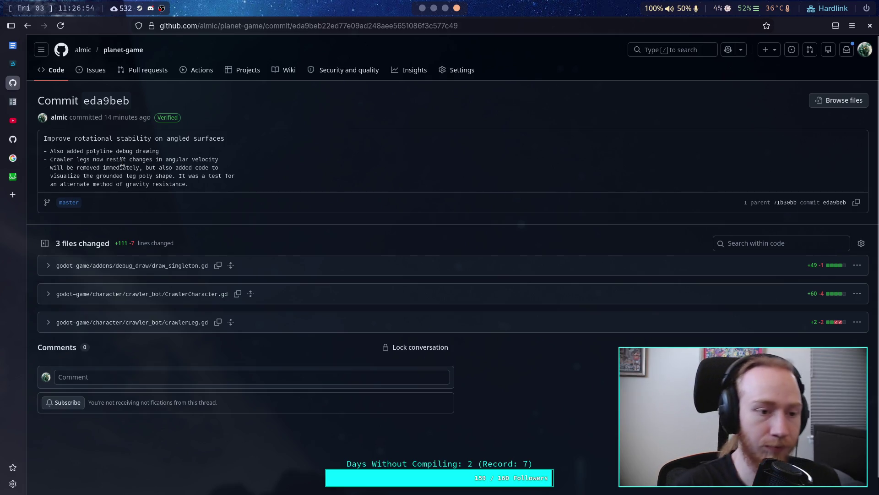
Select the commit message's bullet list, then go back to the Godot script editor
mouse_move(200, 186)
left_mouse_down()
mouse_move(78, 152)
mouse_move(44, 152)
left_mouse_up()
left_click(217, 190)
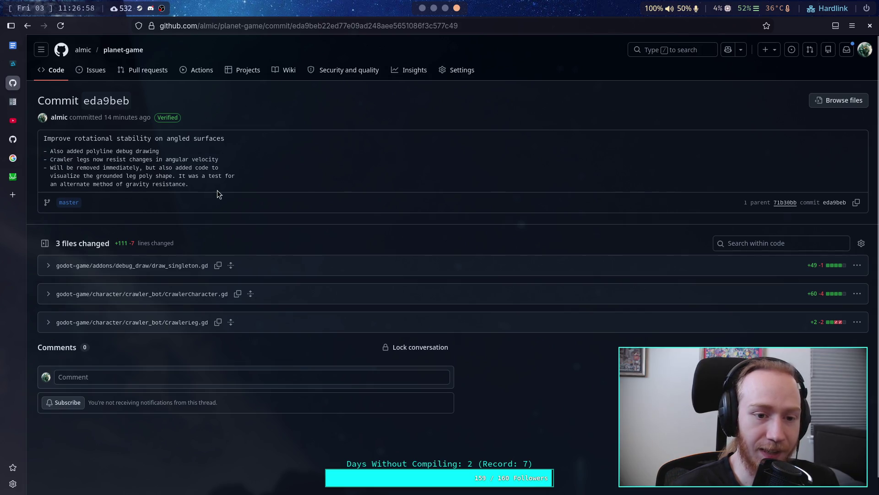
left_click_drag(189, 183, 44, 151)
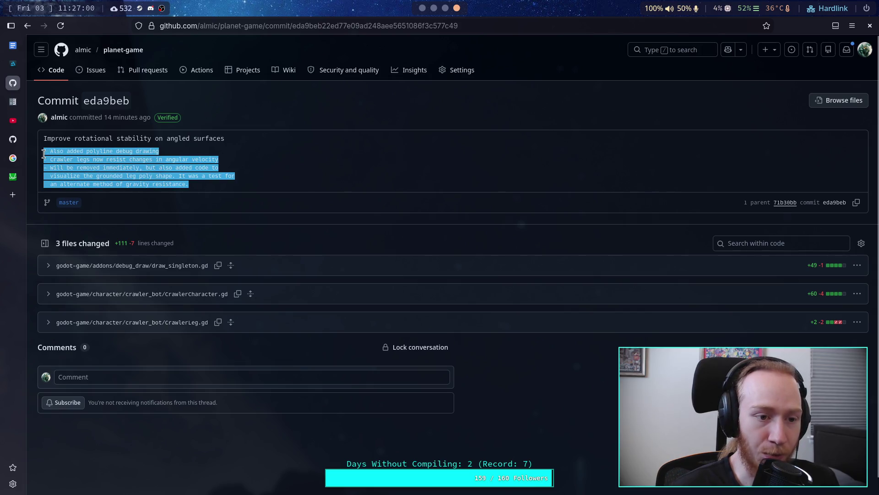
left_click(191, 185)
left_click_drag(191, 185, 44, 153)
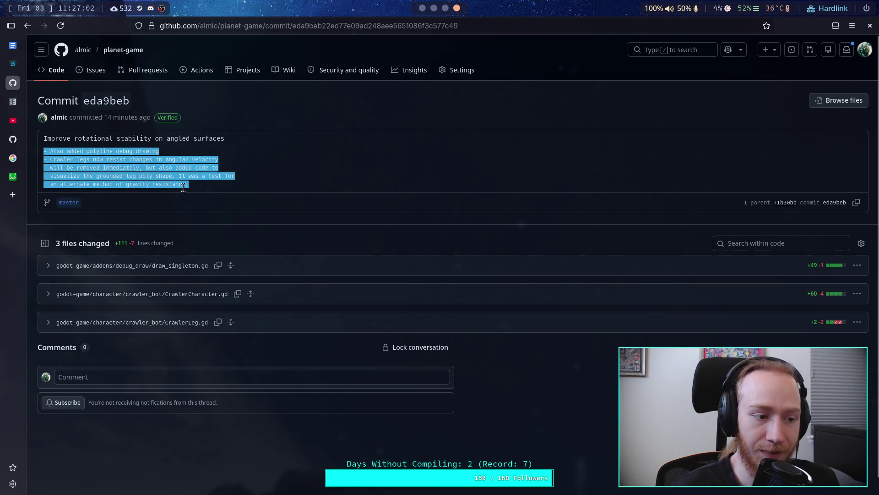
left_click(196, 188)
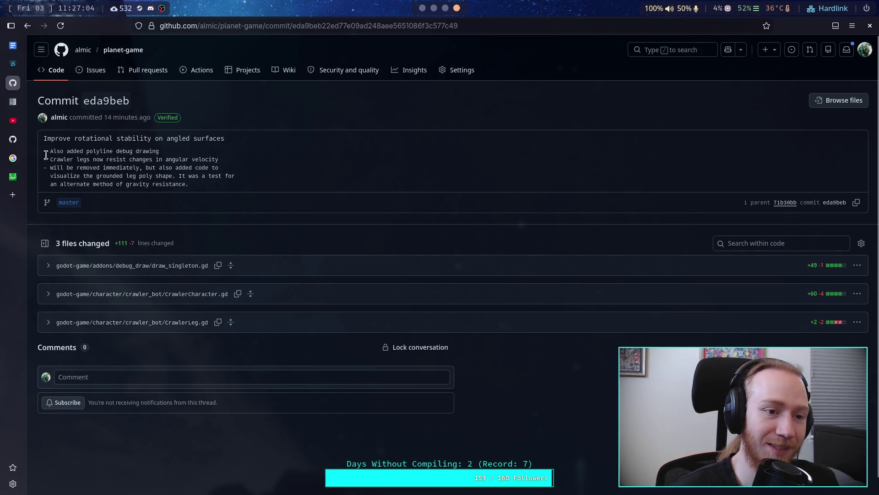
left_click(427, 8)
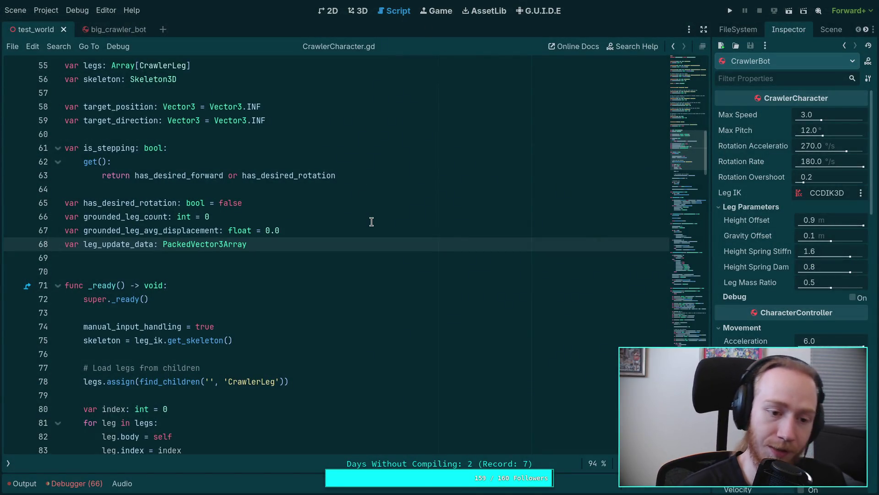
scroll(372, 221, "down", 12)
scroll(371, 251, "down", 20)
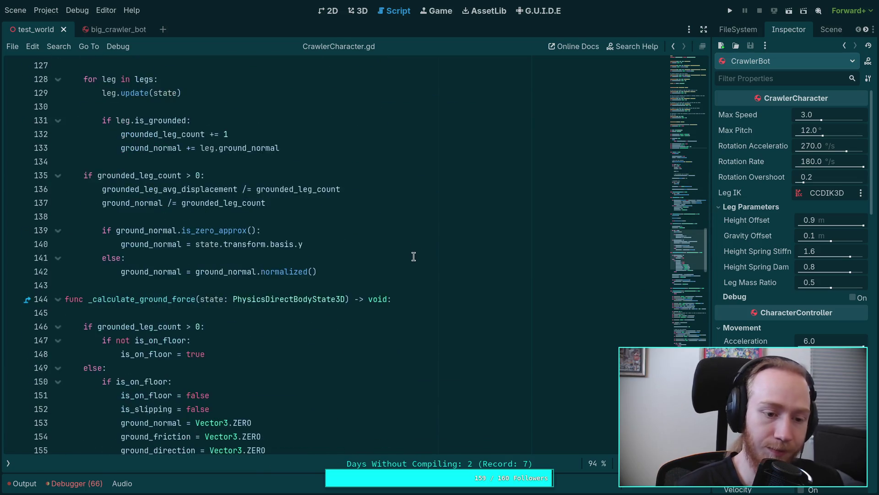
scroll(434, 255, "down", 15)
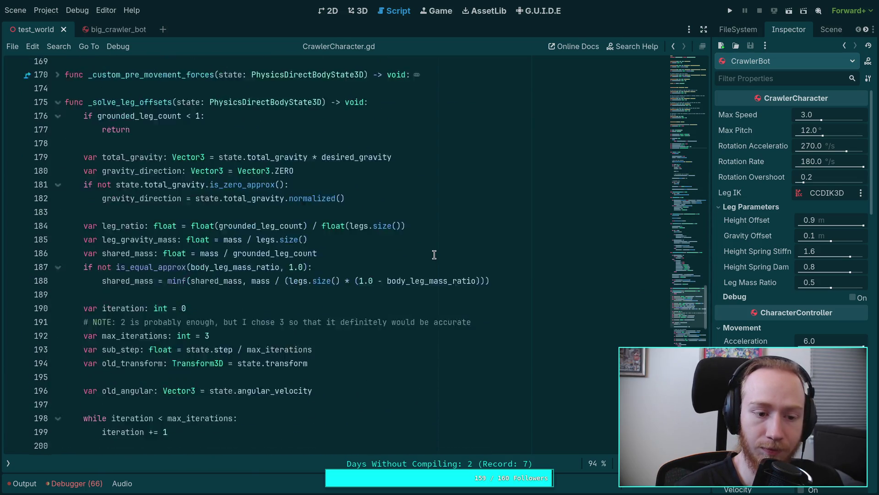
scroll(435, 255, "down", 15)
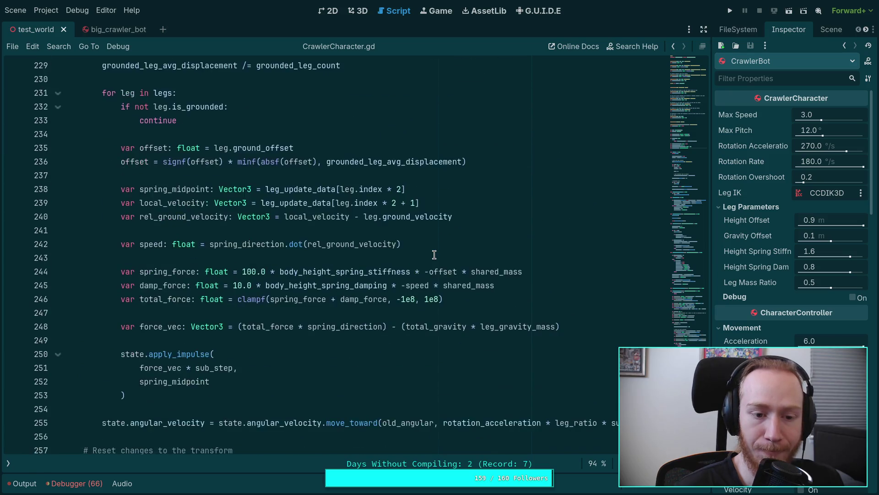
left_click(221, 234)
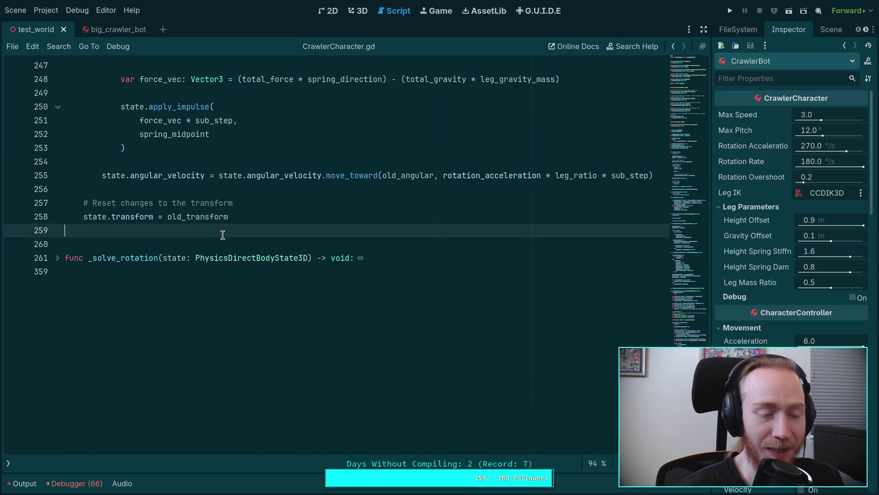
left_click(226, 242)
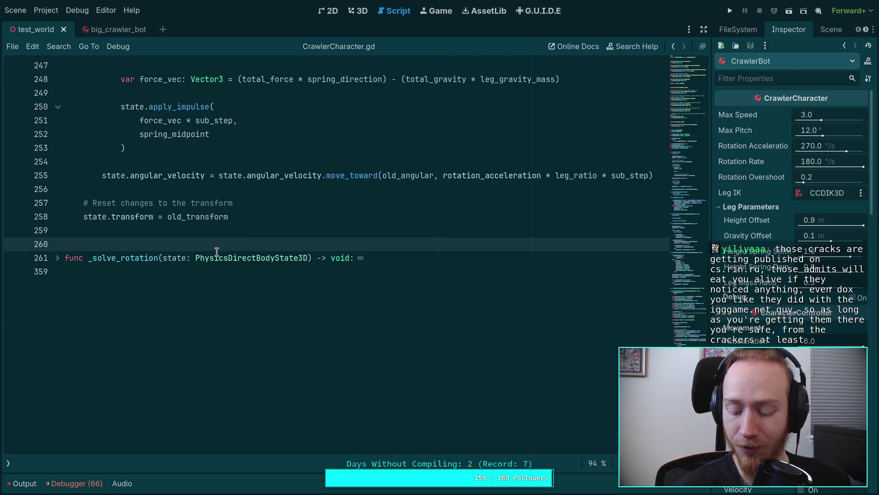
mouse_move(216, 251)
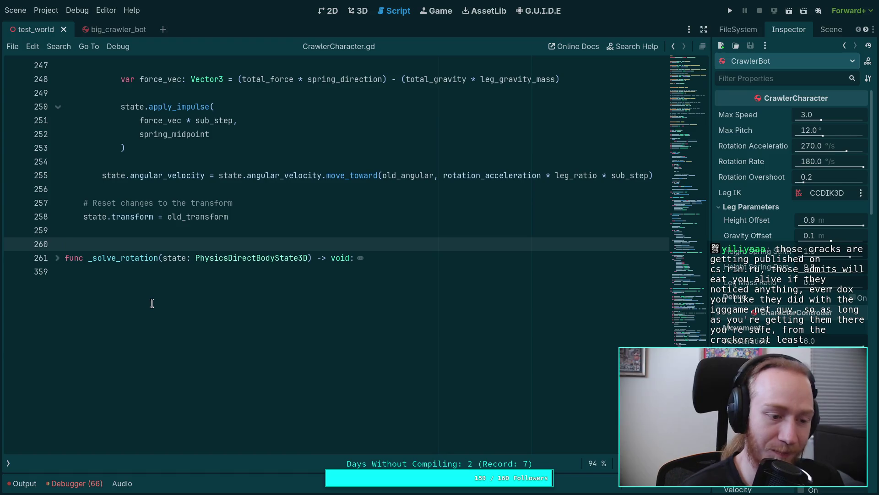
scroll(147, 302, "up", 3)
left_click(108, 350)
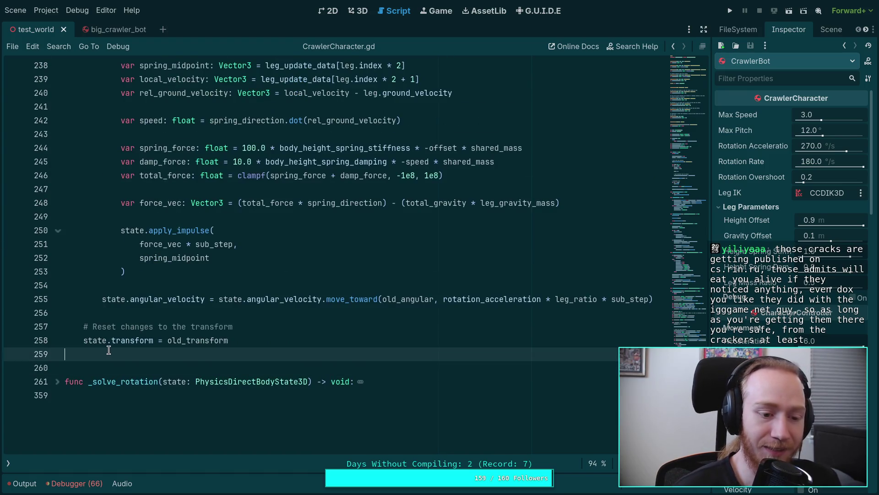
left_click(153, 313)
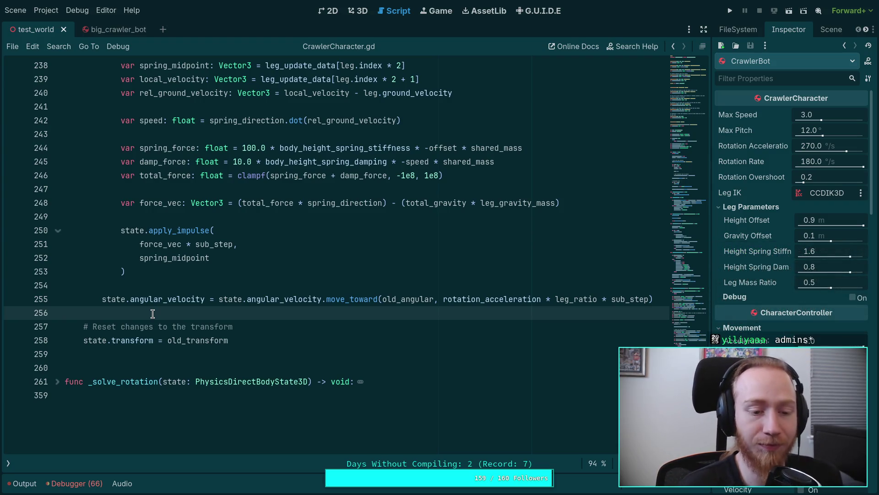
left_click(162, 285)
Read up through _solve_leg_offsets, stopping at lines 234, 212, 200, 177 and 178
scroll(162, 287, "up", 7)
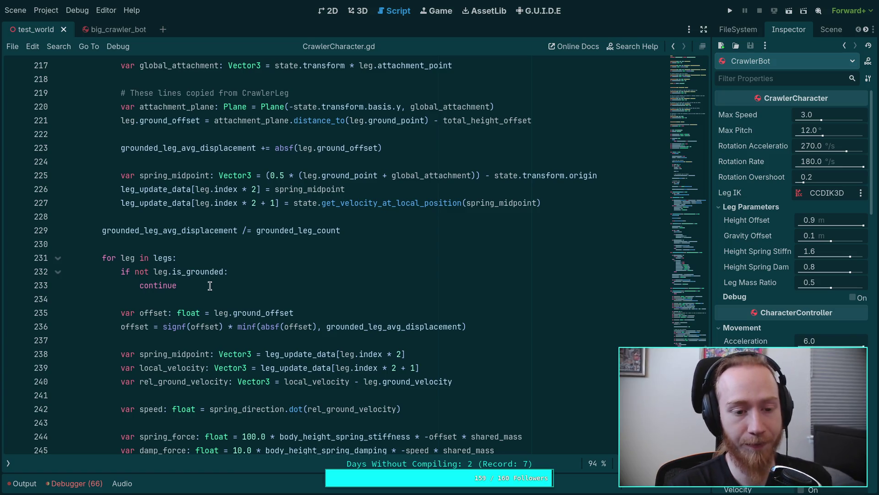
left_click(186, 301)
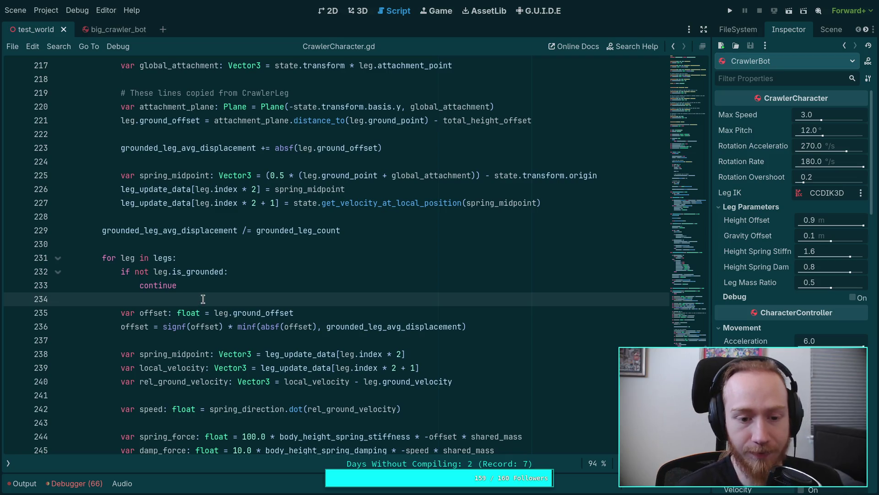
scroll(208, 293, "up", 8)
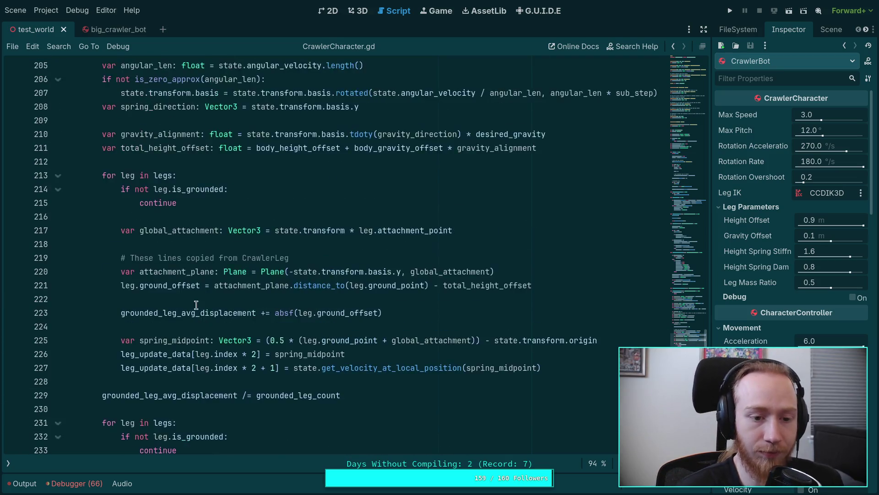
left_click(150, 326)
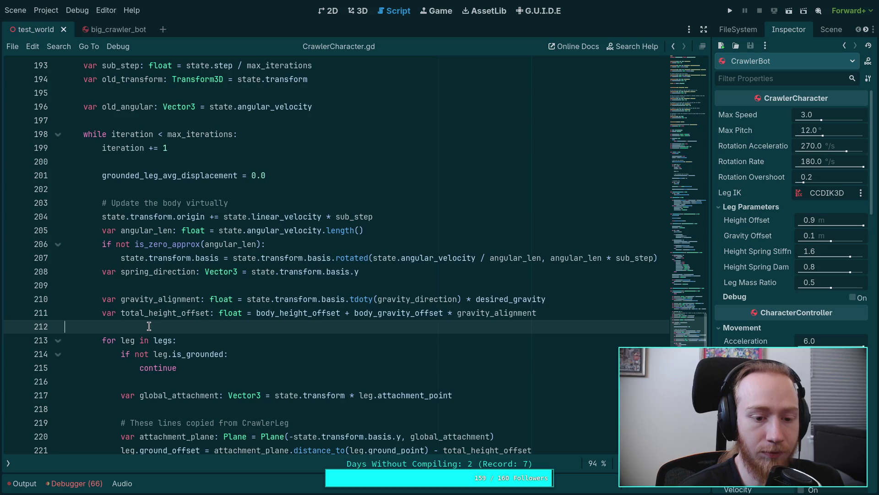
scroll(149, 326, "up", 3)
left_click(169, 286)
scroll(201, 287, "up", 7)
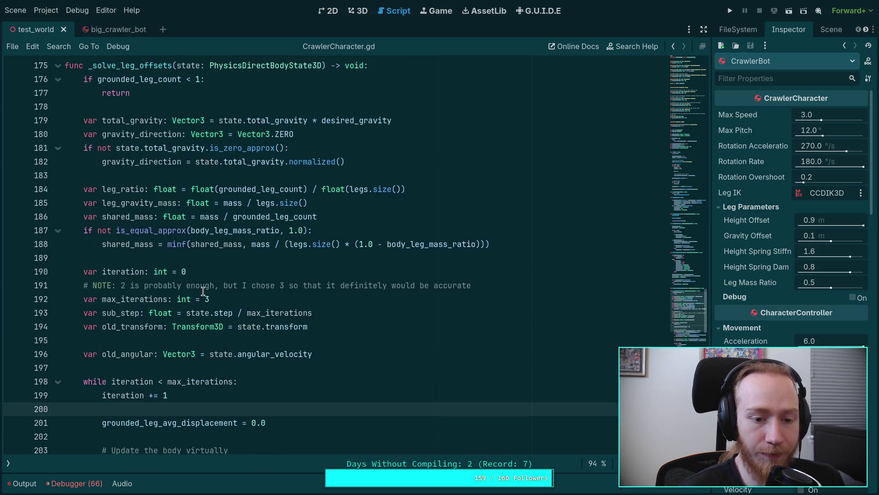
scroll(201, 287, "up", 1)
left_click(187, 257)
left_click(186, 268)
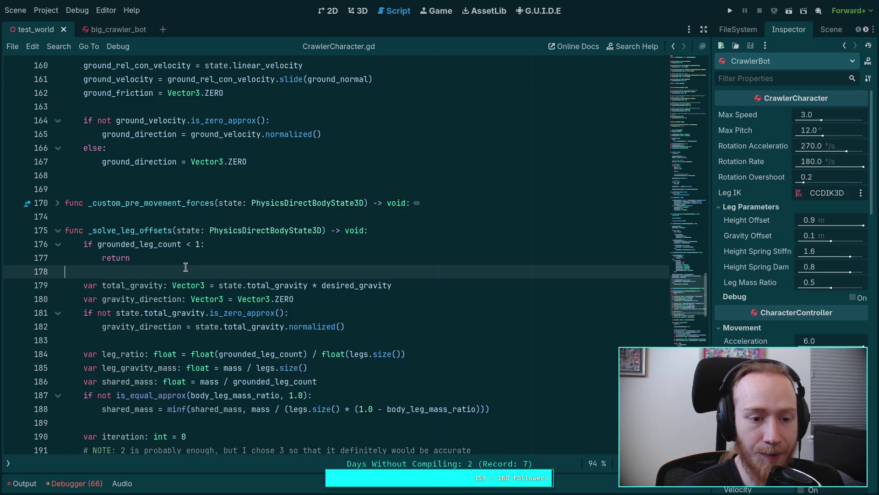
scroll(186, 266, "up", 5)
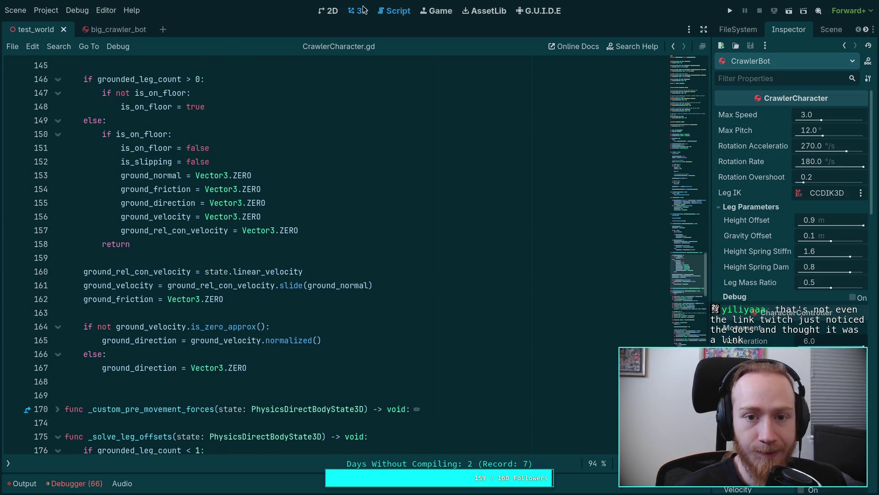
left_click(358, 11)
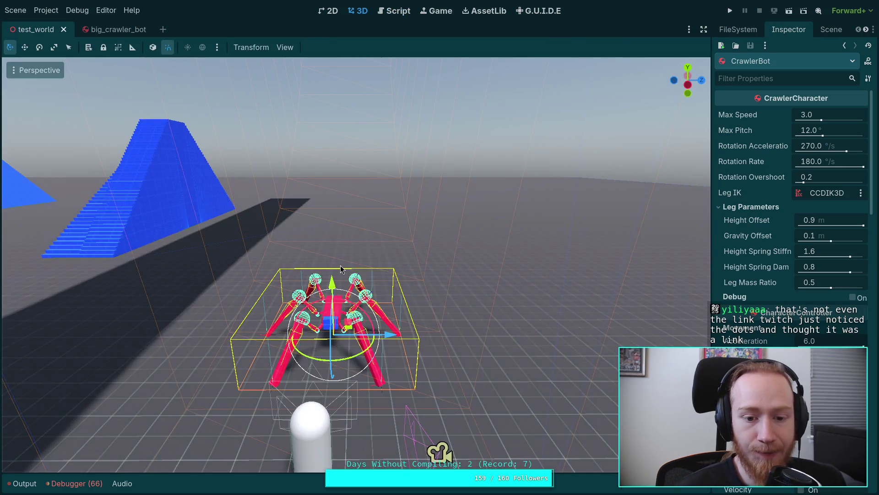
Run the project to test the crawler bot on the curved wall, then stop it with F8
left_click(725, 13)
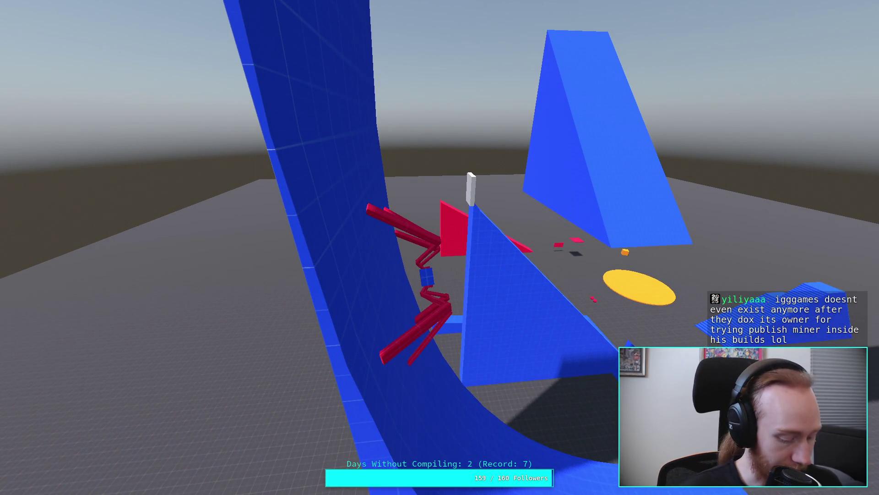
key("F8")
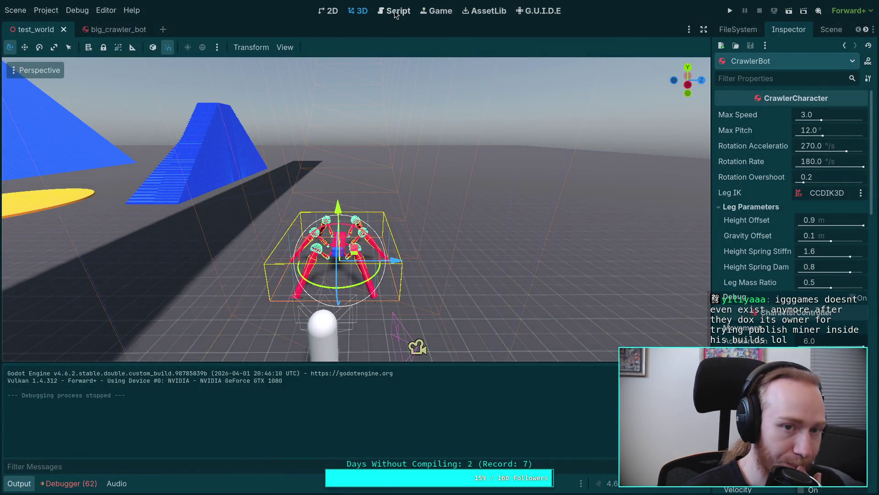
Open the Player node's player.gd and go to the debug targeting block at line 170
left_click(396, 13)
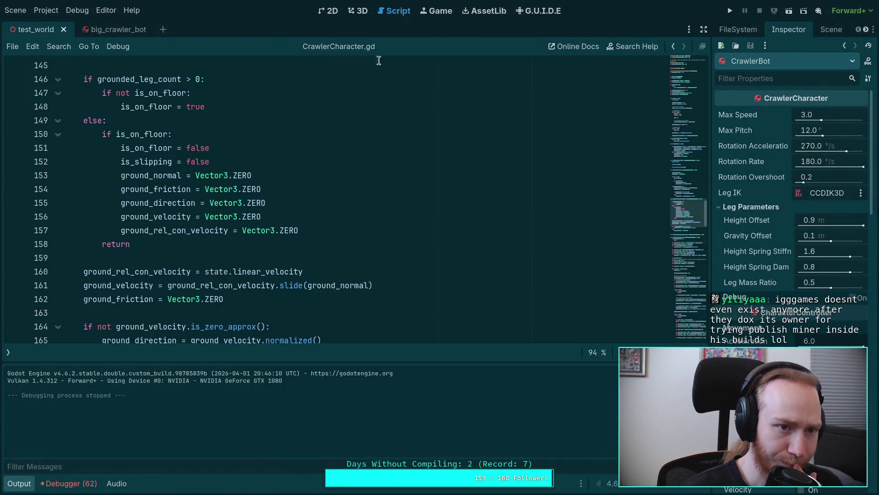
left_click(825, 29)
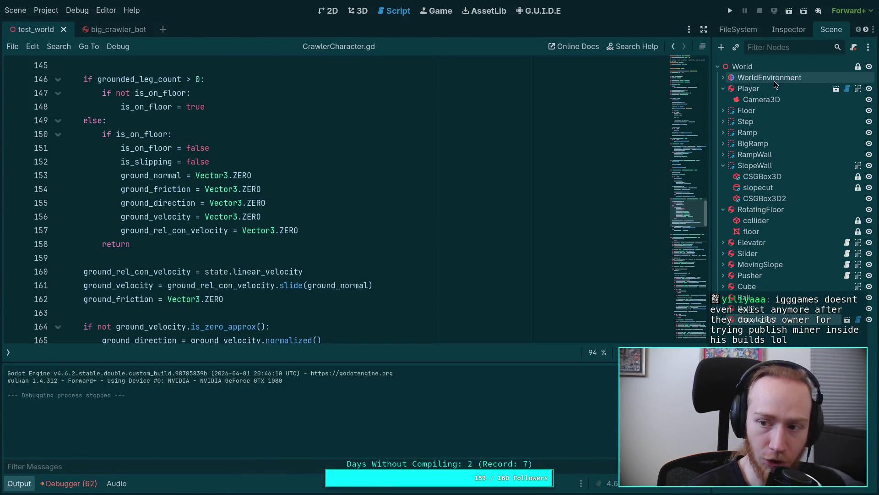
left_click(848, 89)
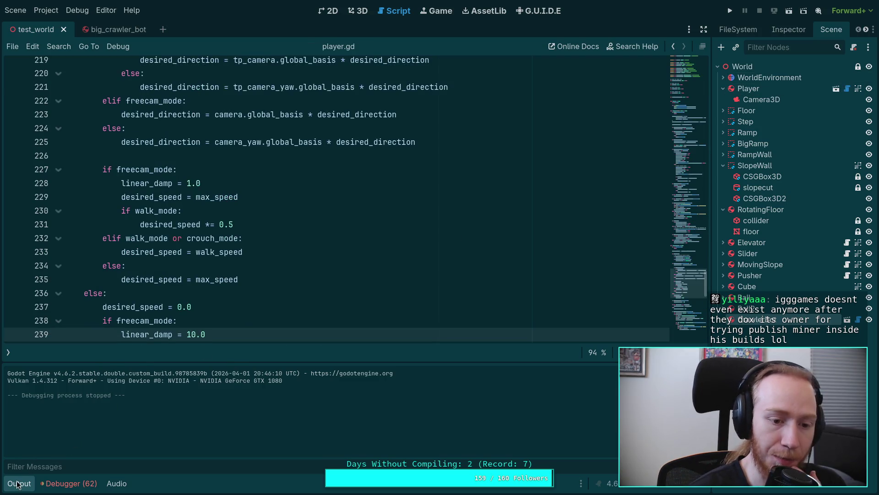
left_click(17, 484)
scroll(239, 317, "up", 12)
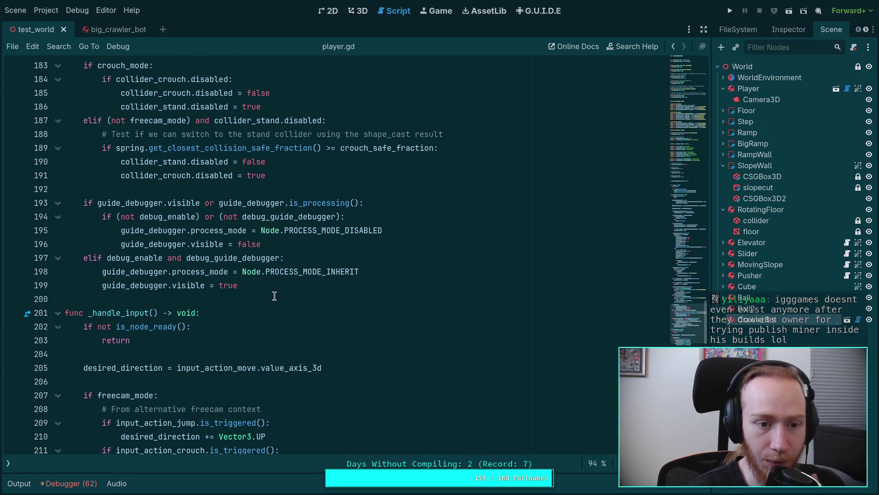
scroll(326, 266, "down", 16)
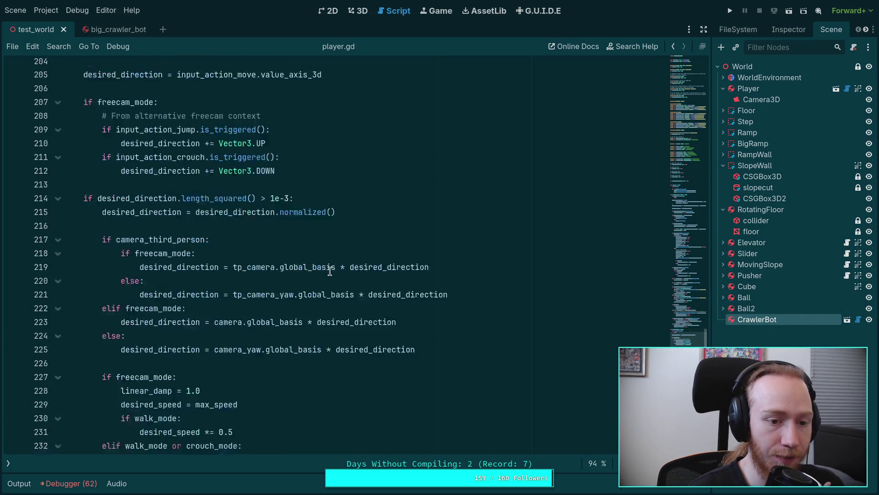
scroll(330, 271, "down", 4)
scroll(330, 271, "up", 17)
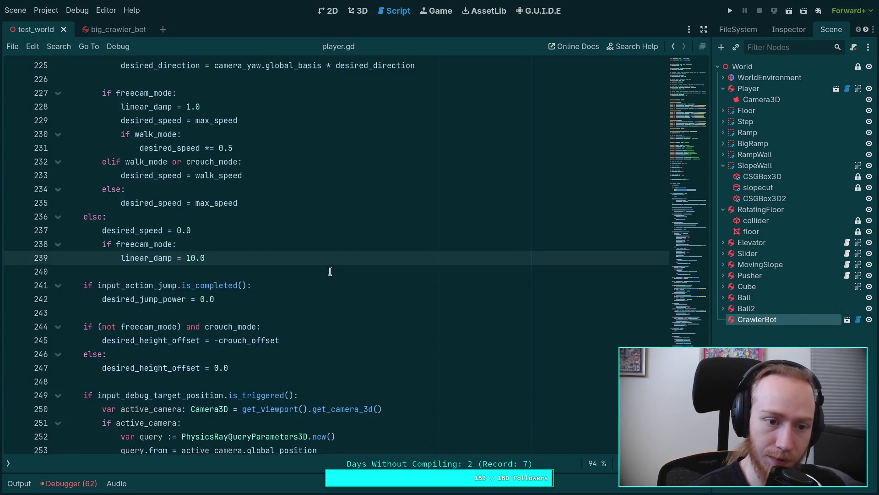
scroll(330, 271, "up", 14)
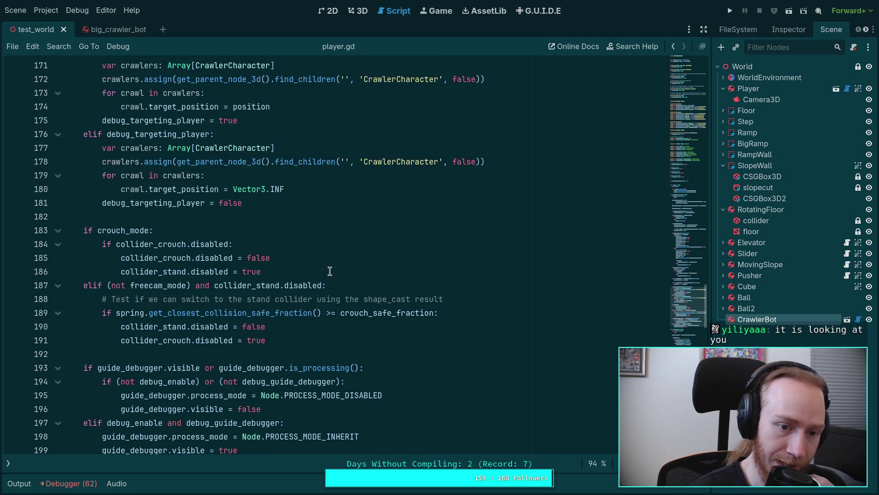
scroll(329, 271, "down", 3)
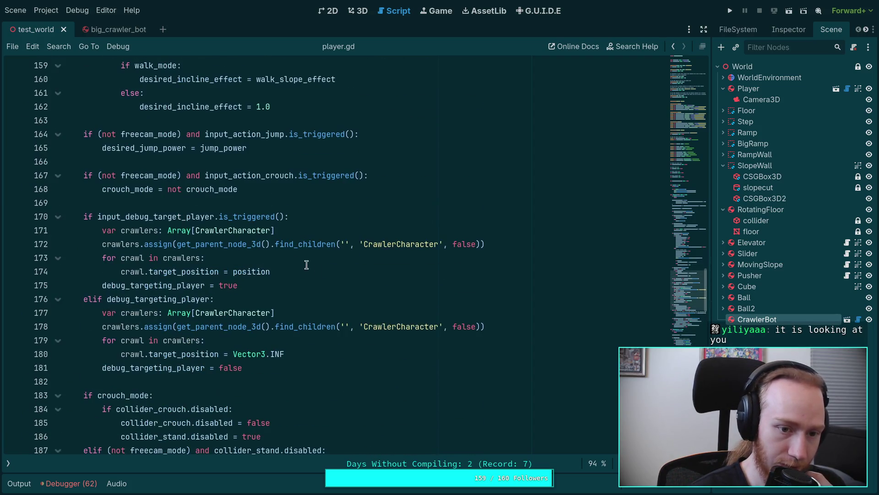
left_click(157, 218)
Replace 'position' on line 174 with camera.global_position
left_click(131, 289)
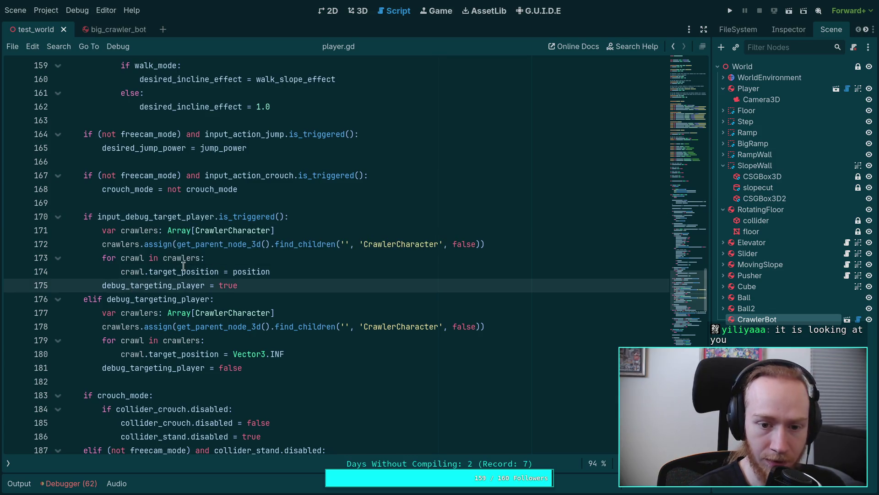
double_click(254, 270)
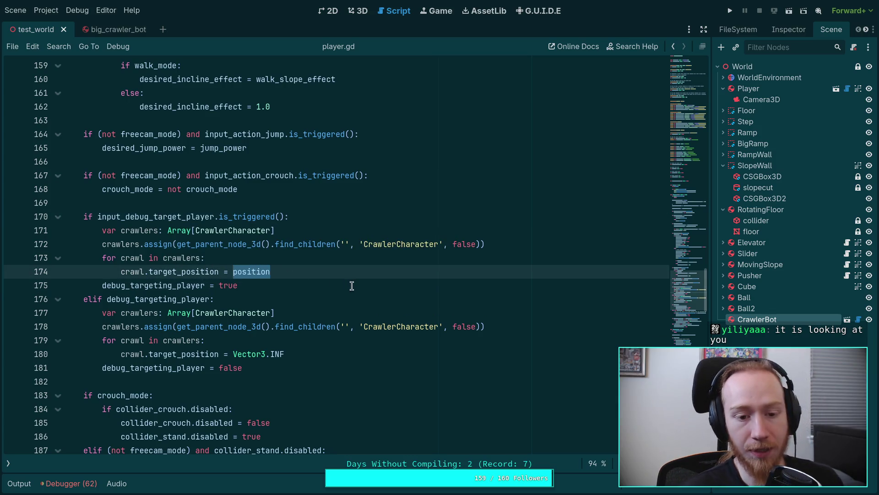
mouse_move(247, 275)
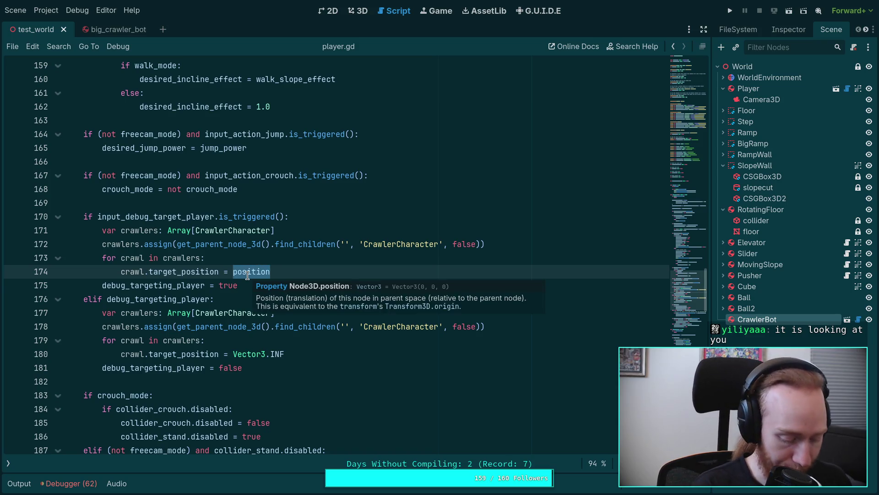
type("fp")
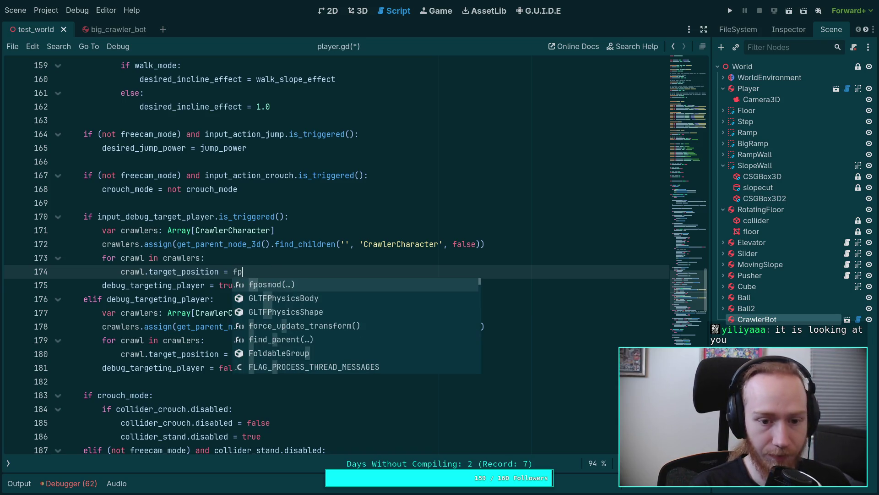
key("BackSpace")
key("BackSpace")
type("cam")
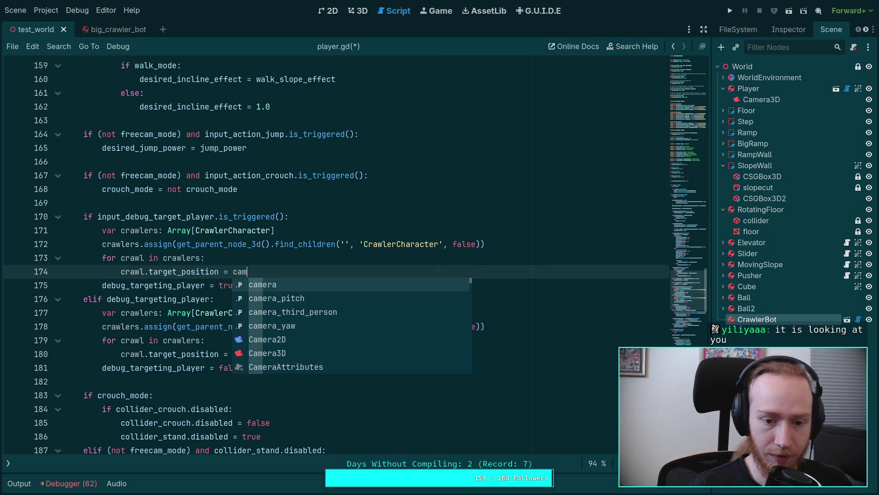
key("Return")
type("p")
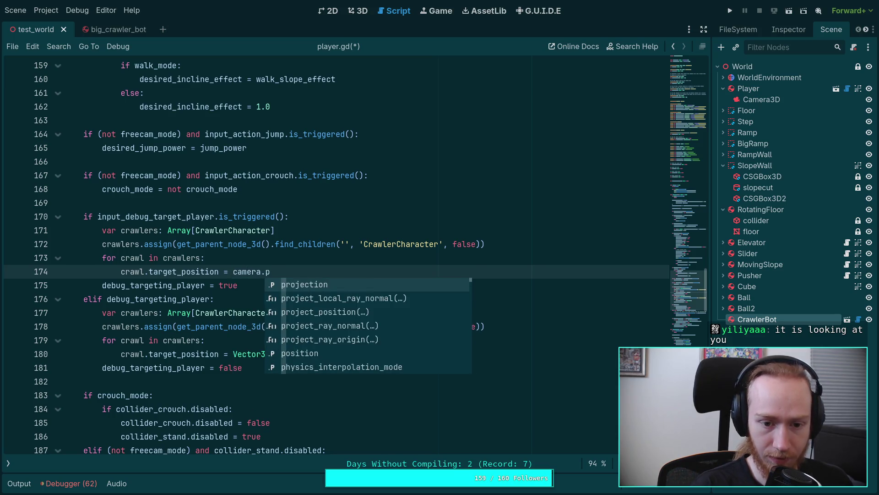
key("BackSpace")
type("glo")
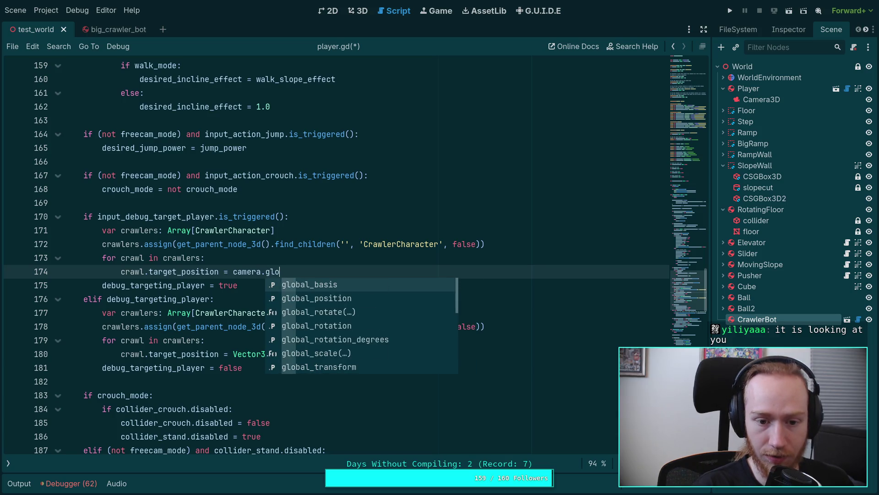
key("Down")
key("Return")
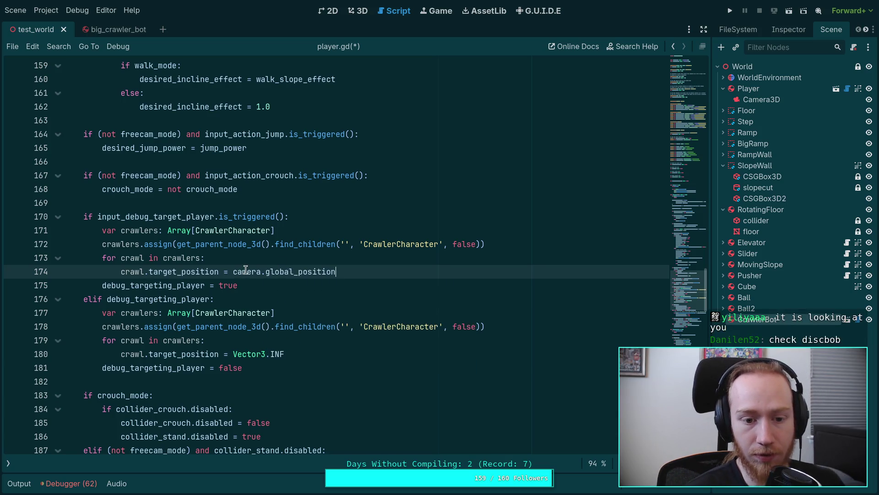
Save player.gd and run the game to test the new crawler targeting
key("ctrl")
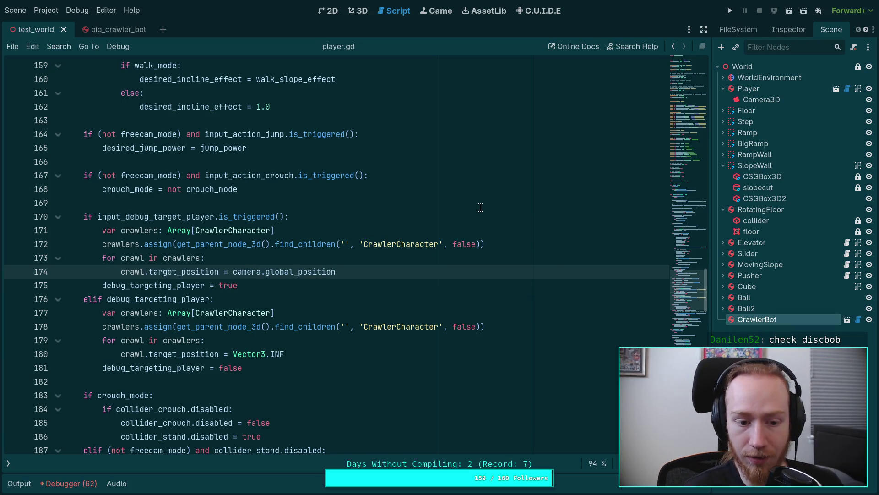
scroll(461, 221, "down", 3)
scroll(461, 221, "down", 2)
scroll(460, 222, "up", 7)
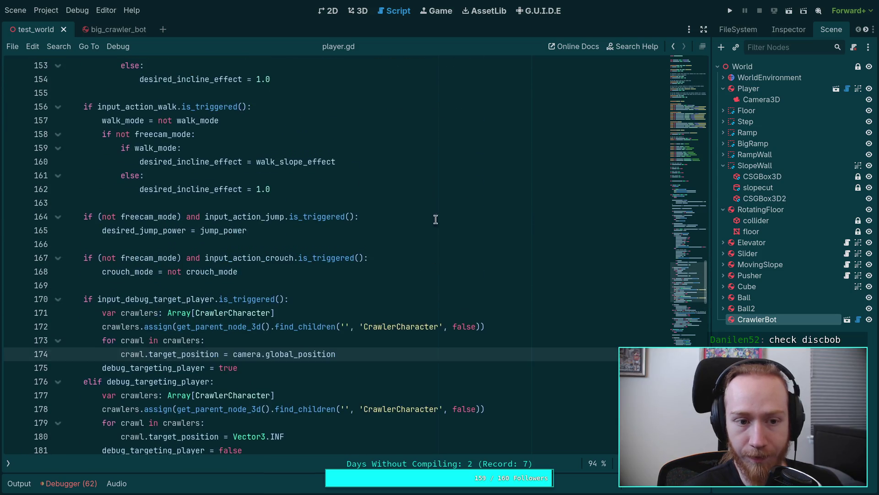
left_click(732, 10)
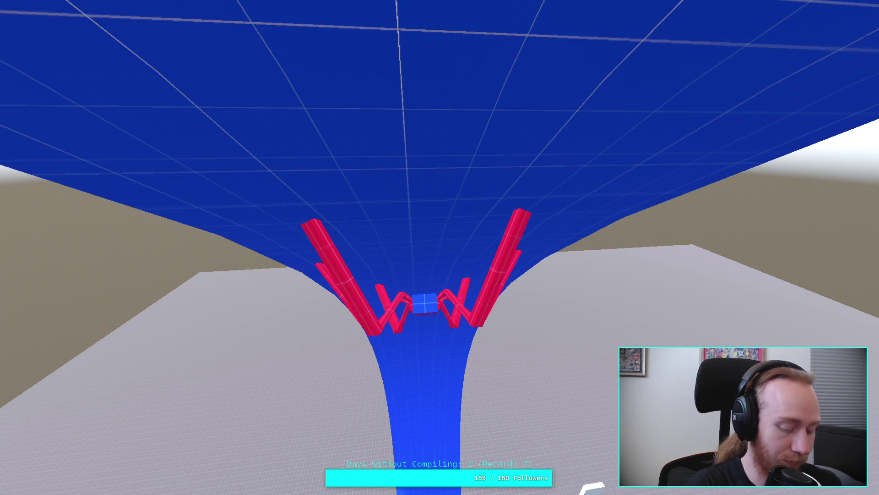
Leave the running test world after watching the crawler under the blue surface
key("Escape")
key("super+4")
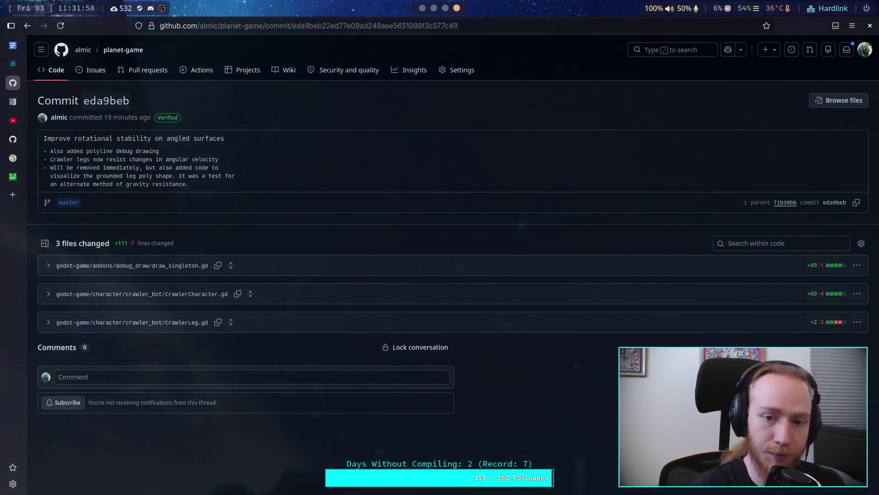
left_click(17, 198)
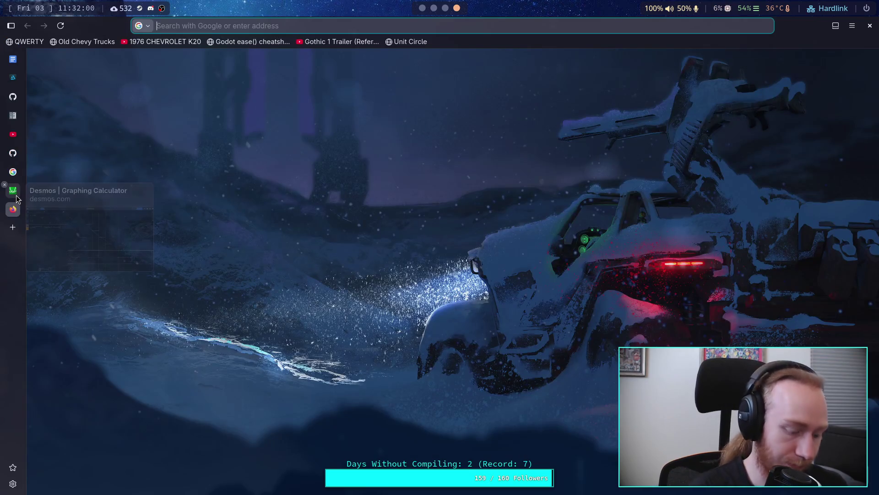
key("ctrl+v")
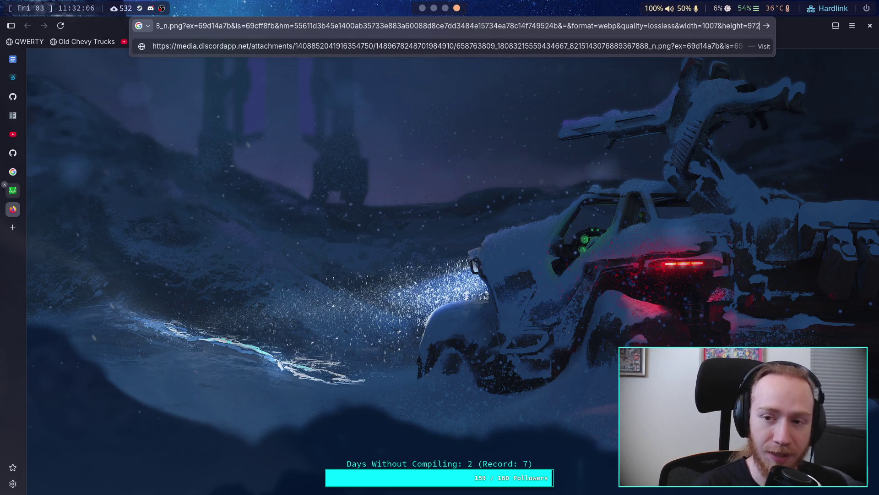
key("Return")
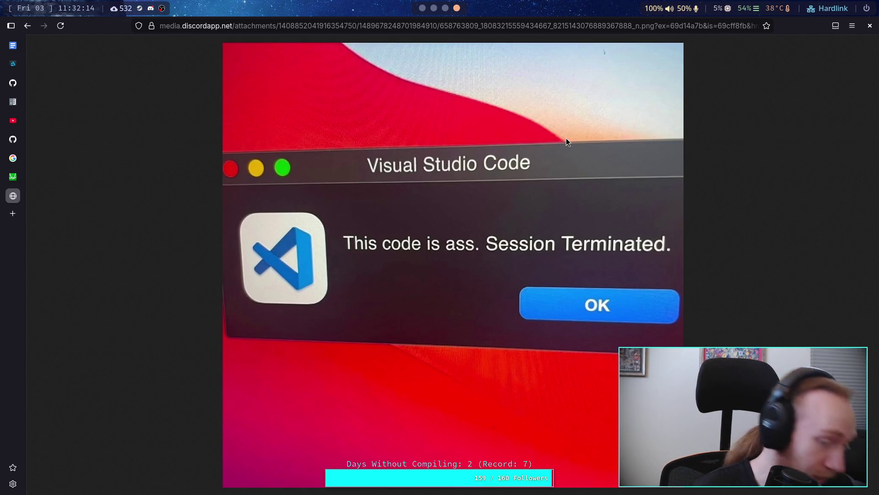
left_click(4, 189)
left_click(425, 13)
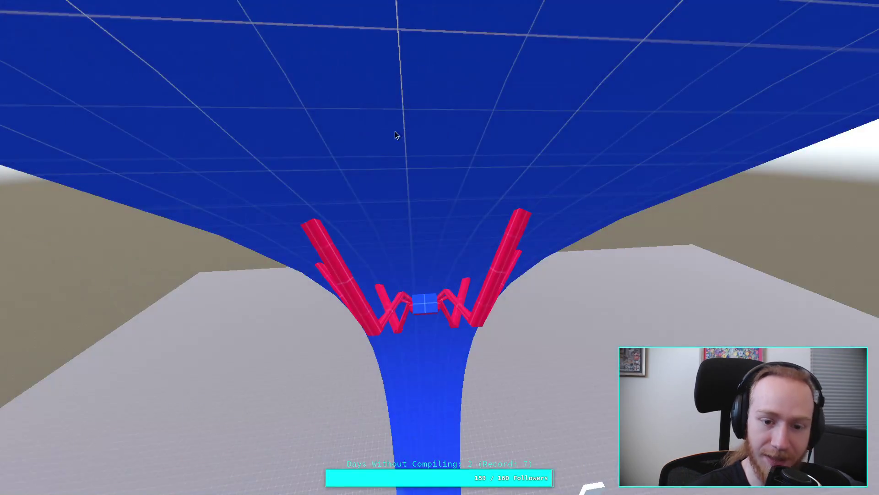
Test-drive the crawler bot in the game view, then end the debug run with Escape
left_click(416, 227)
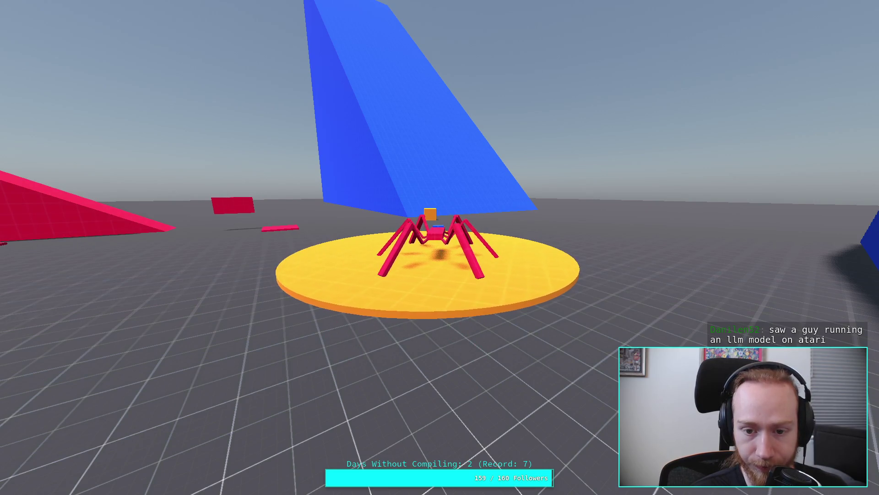
key("Escape")
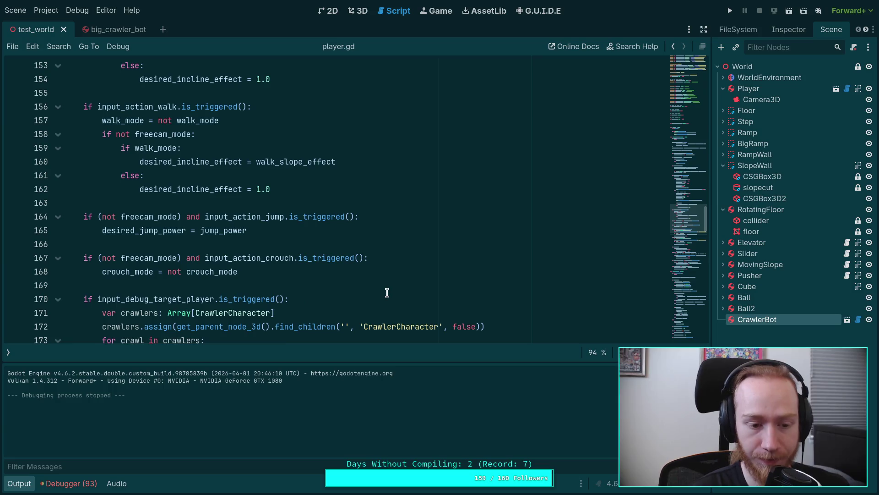
left_click(32, 484)
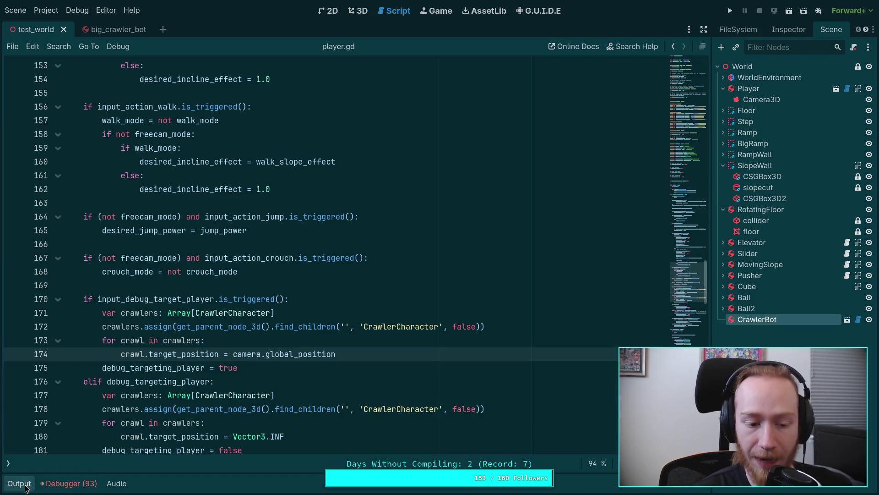
left_click(87, 482)
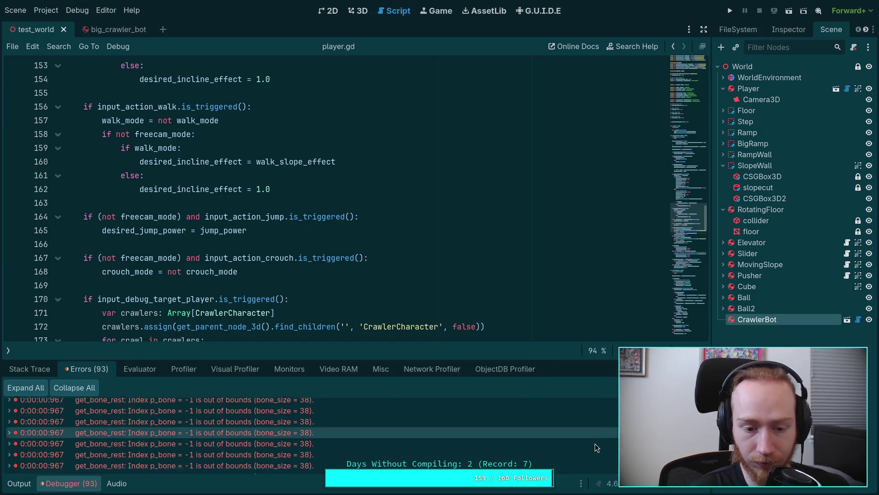
left_click(69, 485)
left_click(308, 339)
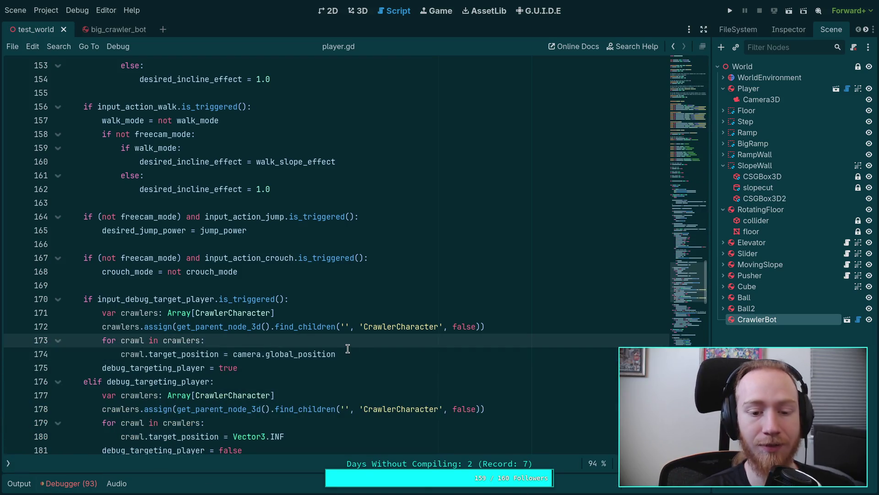
left_click(379, 356)
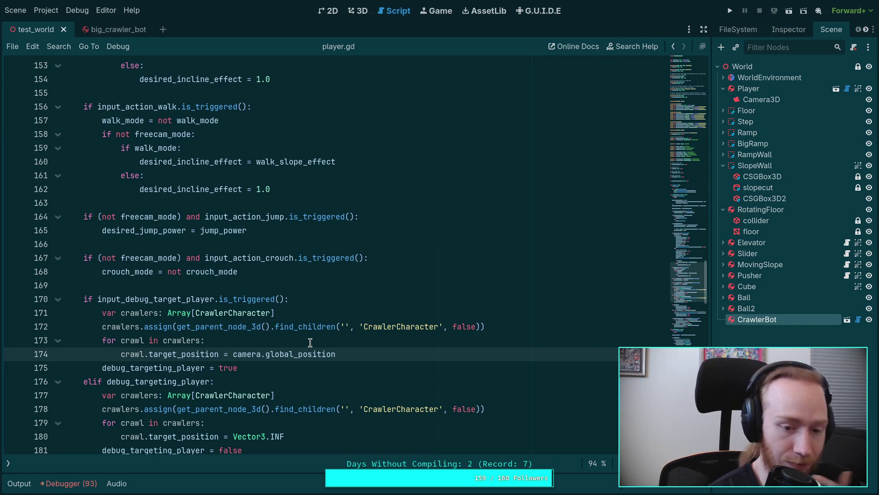
left_click(304, 341)
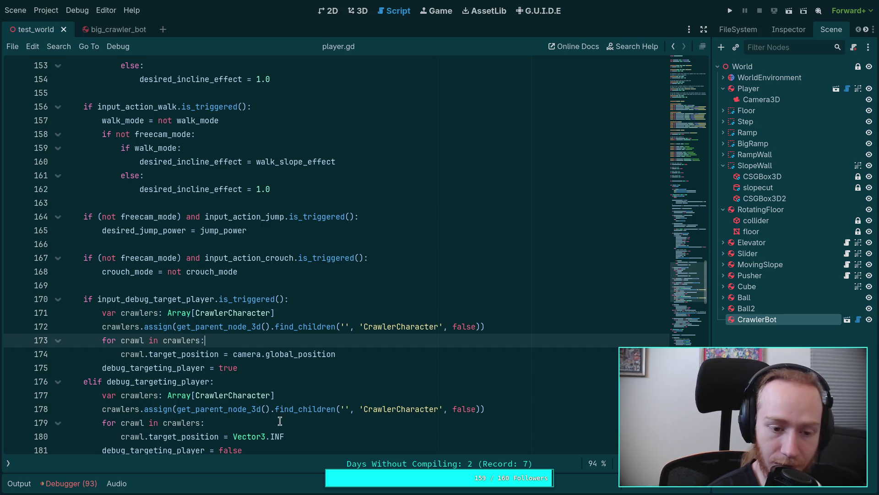
scroll(279, 419, "up", 3)
left_click(180, 405)
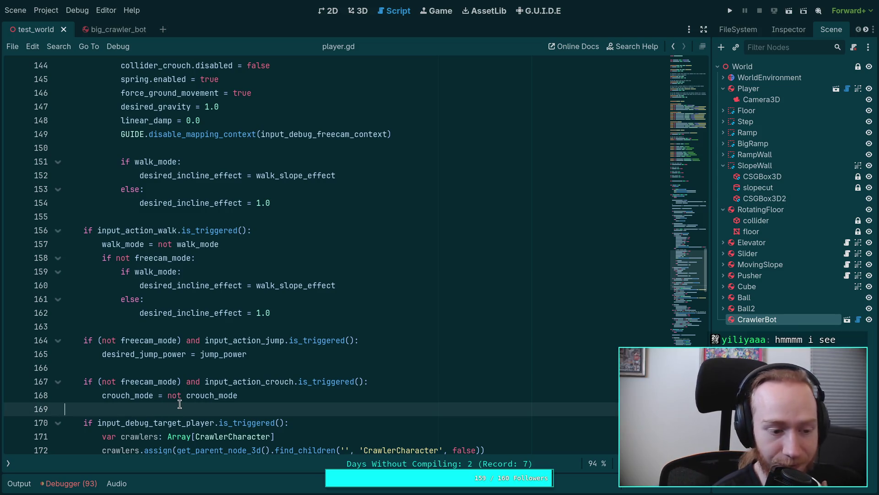
scroll(145, 365, "down", 5)
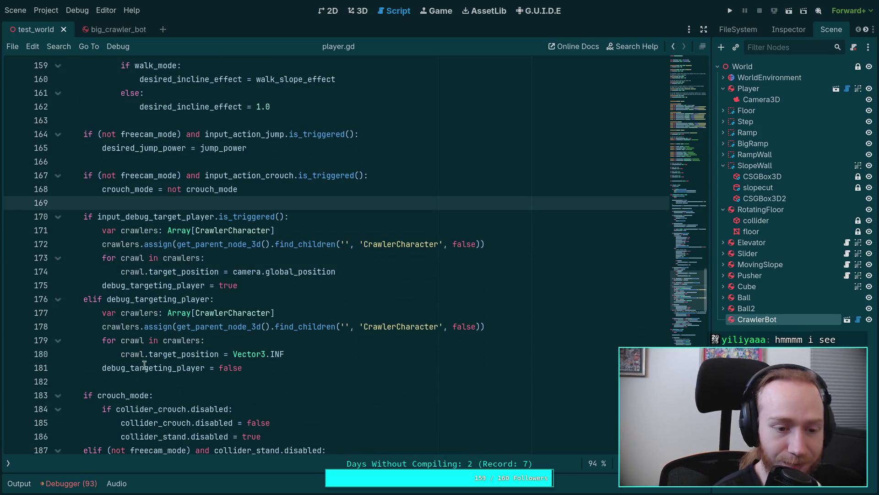
left_click(185, 378)
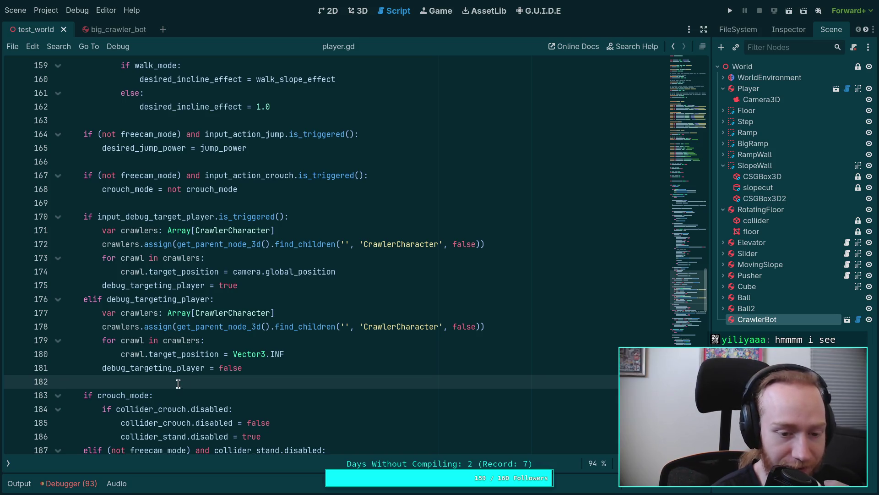
scroll(180, 382, "down", 6)
scroll(179, 383, "up", 14)
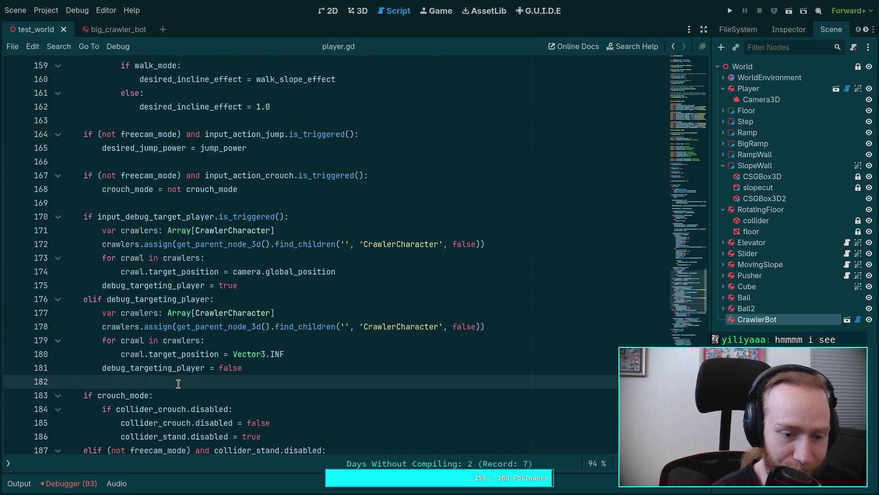
scroll(178, 383, "up", 3)
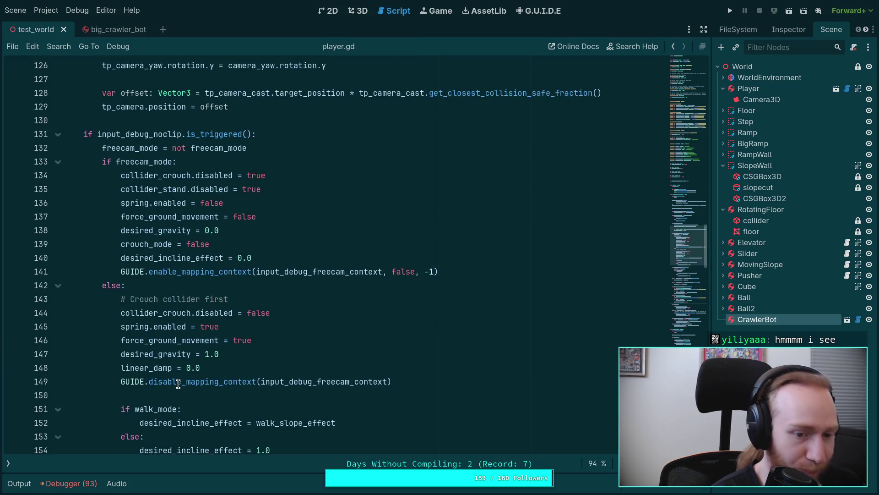
left_click(211, 275)
left_click(211, 288)
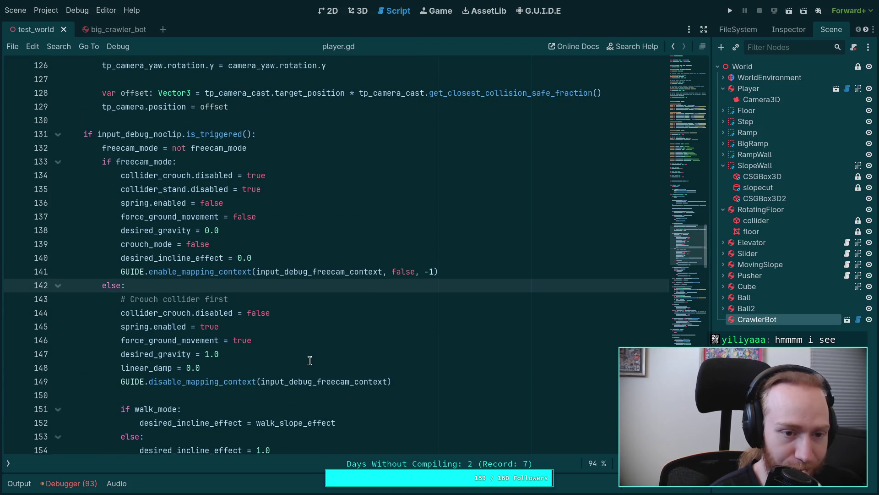
scroll(310, 361, "up", 9)
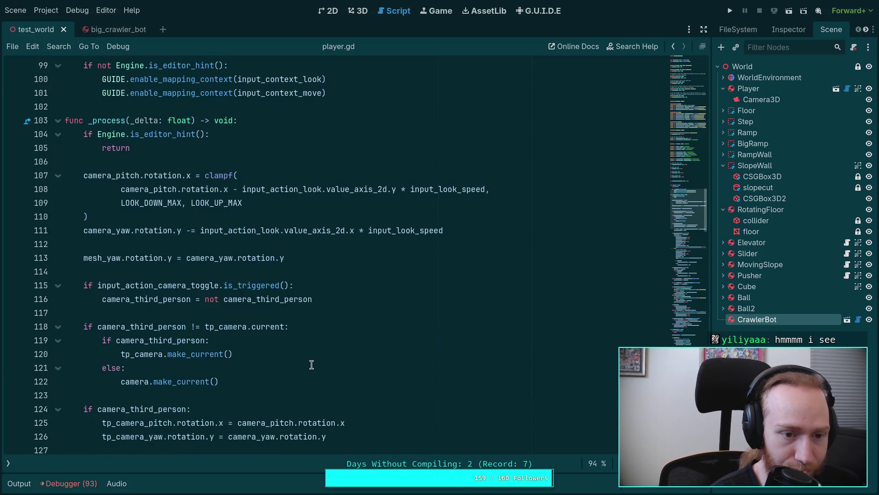
scroll(312, 365, "up", 3)
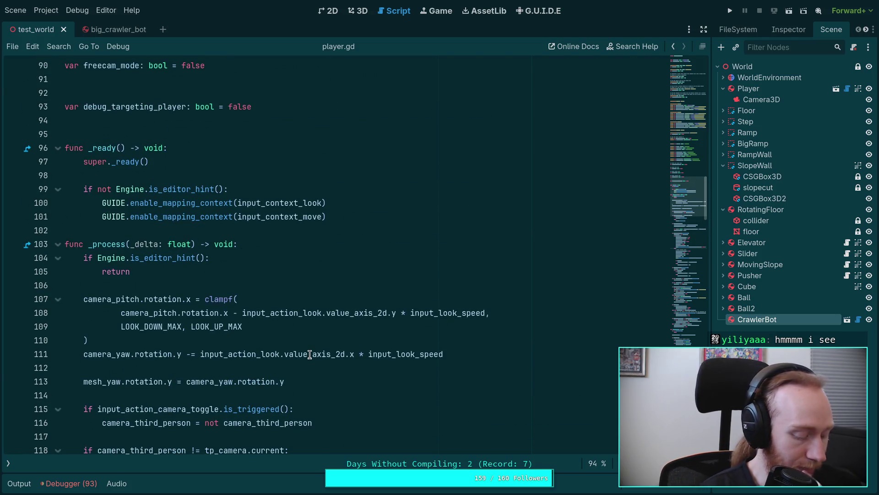
key("super+3")
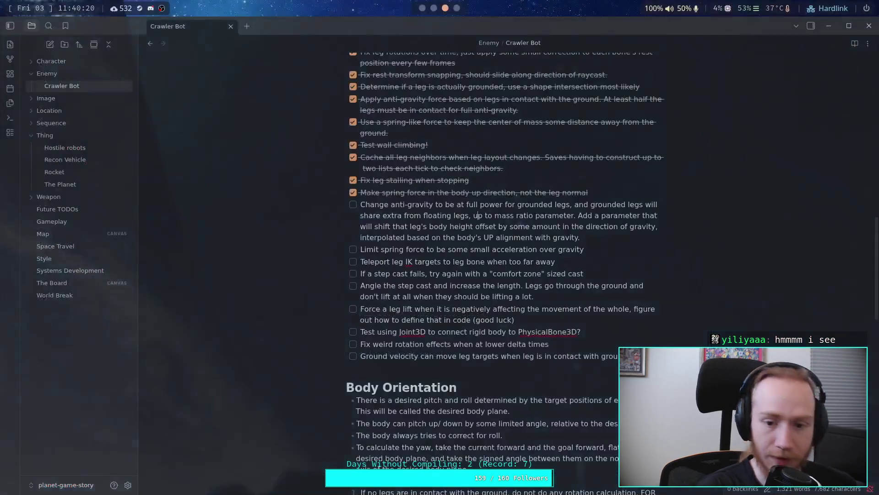
Check off the 'Change anti-gravity…' task in the Crawler Bot note, then return to Godot
left_click(353, 205)
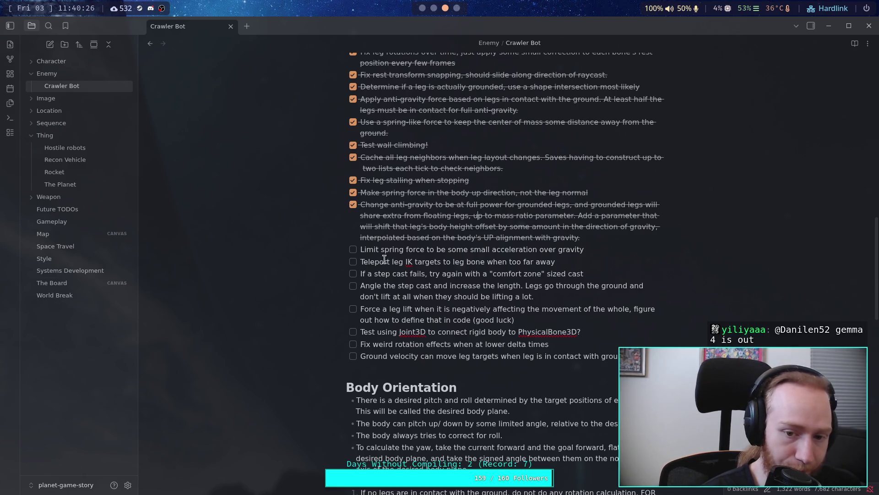
left_click_drag(361, 250, 583, 252)
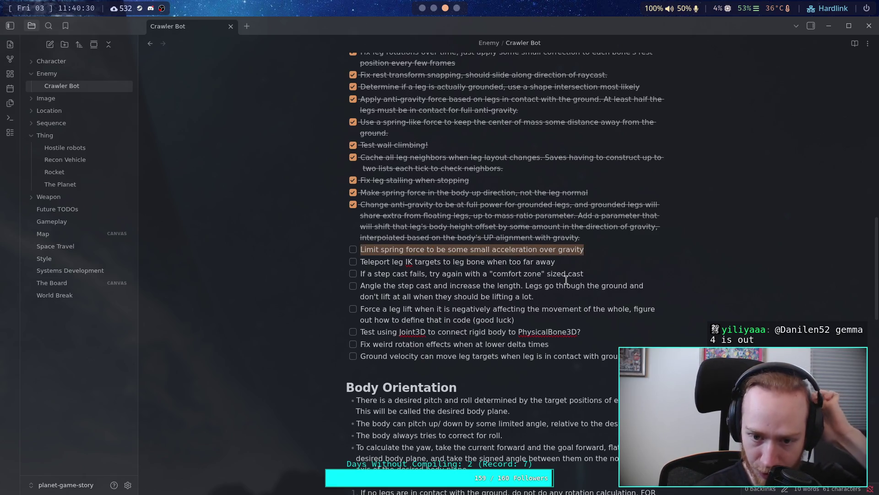
left_click(433, 8)
left_click(446, 7)
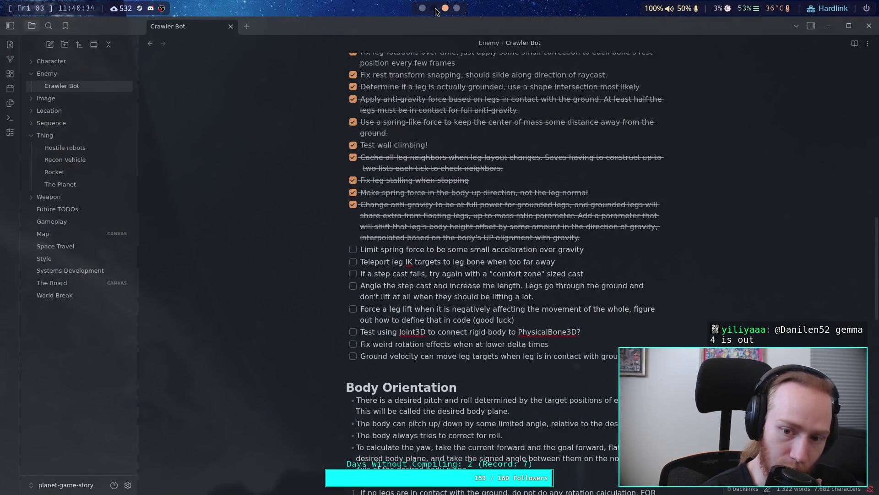
left_click(434, 8)
left_click(421, 8)
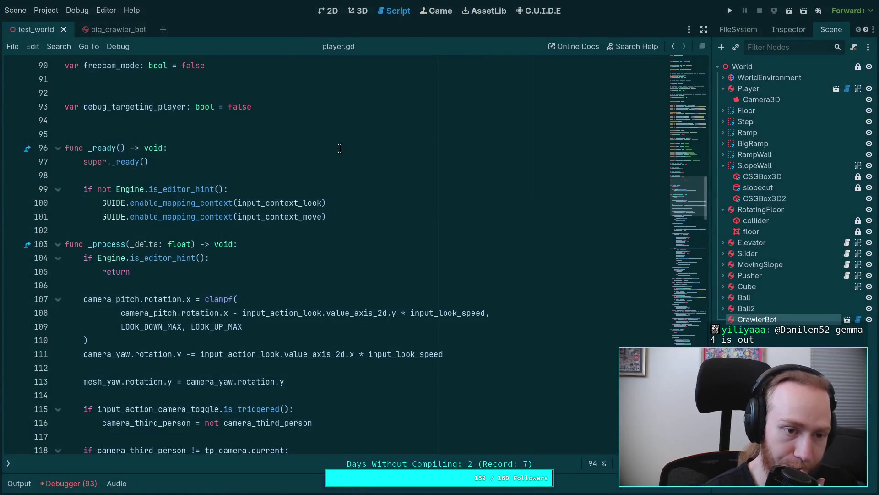
Widen the player script's inspector, then open CrawlerCharacter.gd and drag its minimap to the top
left_click(8, 463)
scroll(692, 183, "up", 2)
left_click_drag(692, 181, 730, 54)
left_click(790, 33)
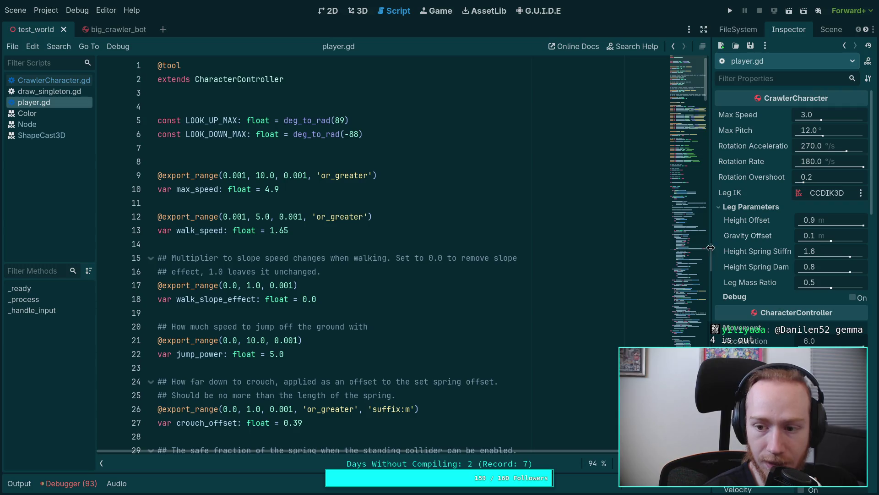
left_click_drag(711, 257, 683, 256)
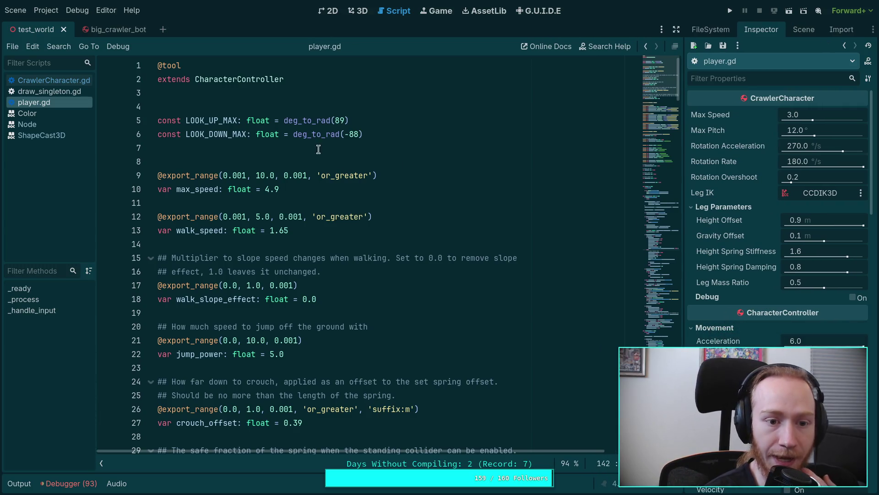
left_click(54, 81)
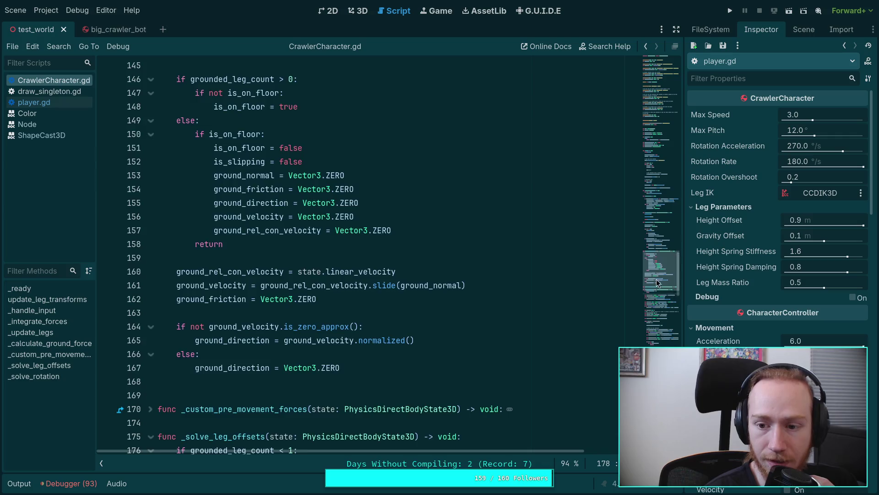
left_click_drag(660, 287, 657, 81)
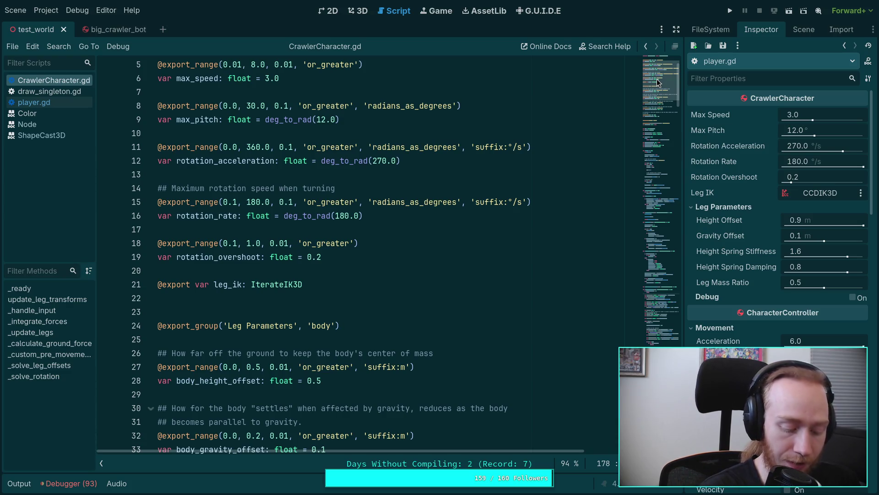
Run the project to try the crawler bot, then stop it with Escape
left_click(732, 16)
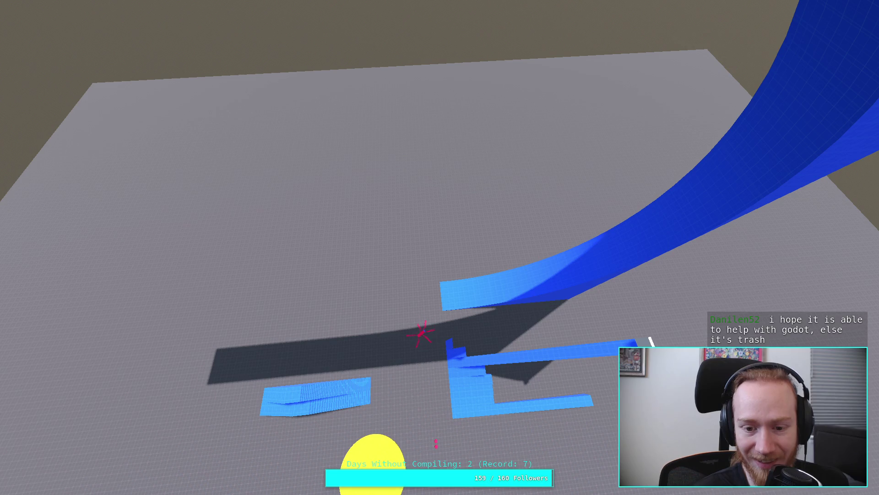
key("Escape")
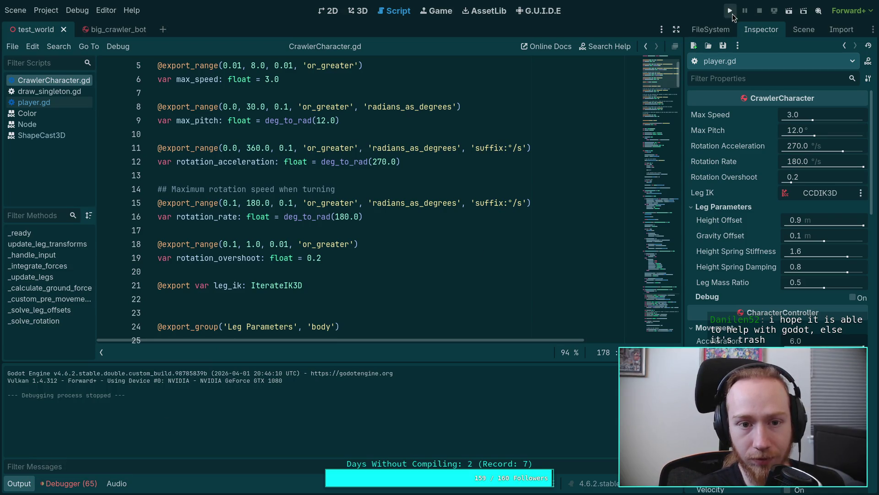
left_click(365, 13)
Rotate the crawler bot -180° around its Y axis
left_click_drag(358, 265, 355, 260)
mouse_move(349, 229)
left_mouse_down()
mouse_move(381, 328)
mouse_move(314, 418)
mouse_move(277, 401)
mouse_move(268, 374)
left_mouse_up()
key("r")
key("y")
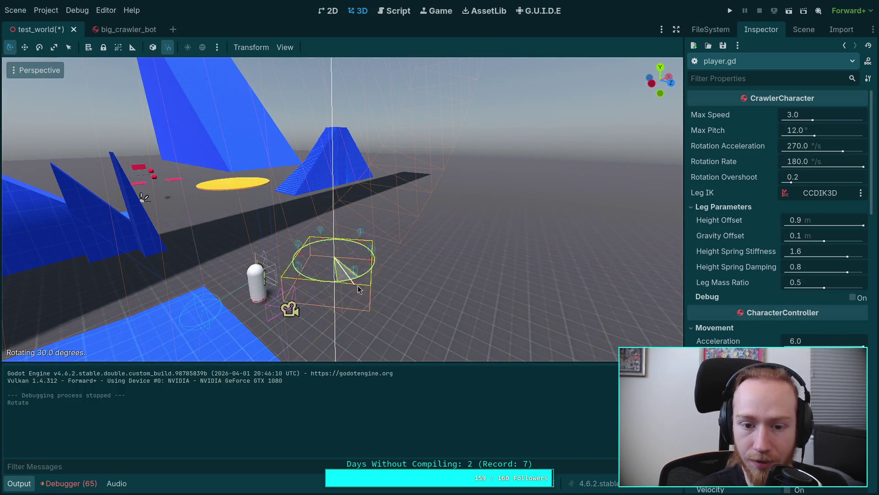
left_click(321, 193)
Raise the crawler above the blue ramp, then run and stop the game to test it
left_click_drag(333, 229, 334, 138)
mouse_move(320, 193)
left_mouse_down()
mouse_move(329, 316)
mouse_move(334, 78)
left_mouse_up()
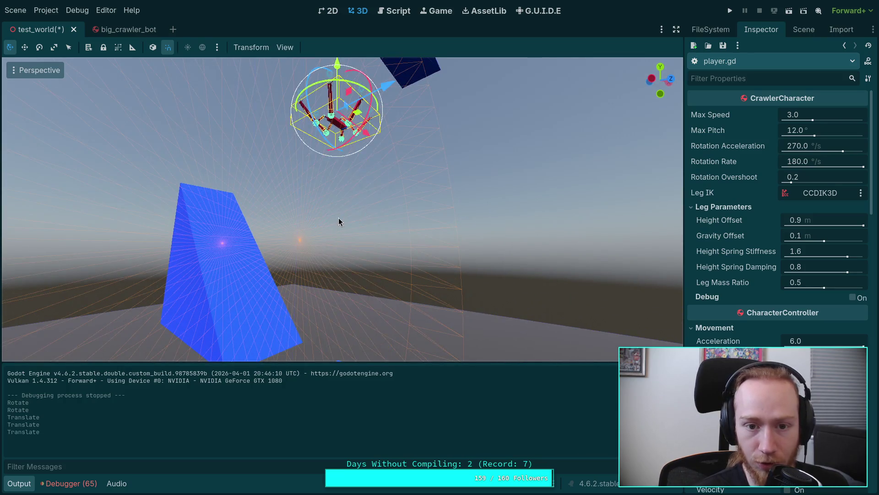
left_click_drag(343, 220, 342, 92)
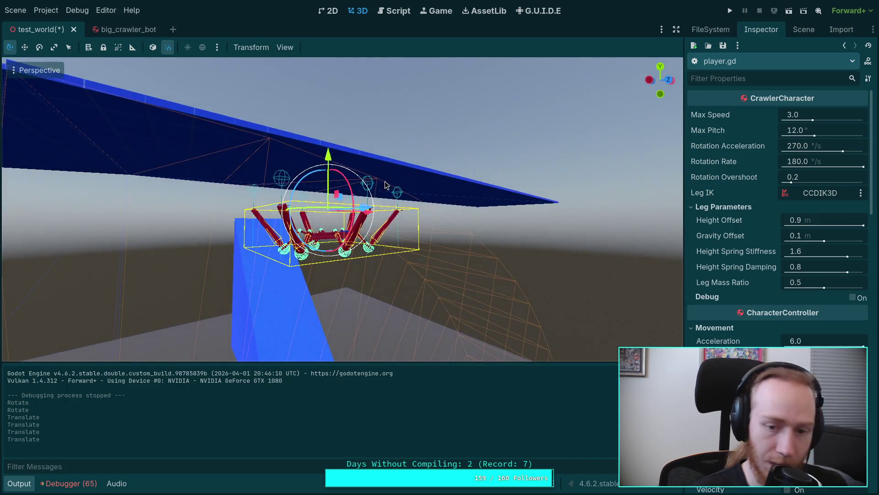
scroll(383, 184, "up", 3)
left_click_drag(356, 162, 336, 78)
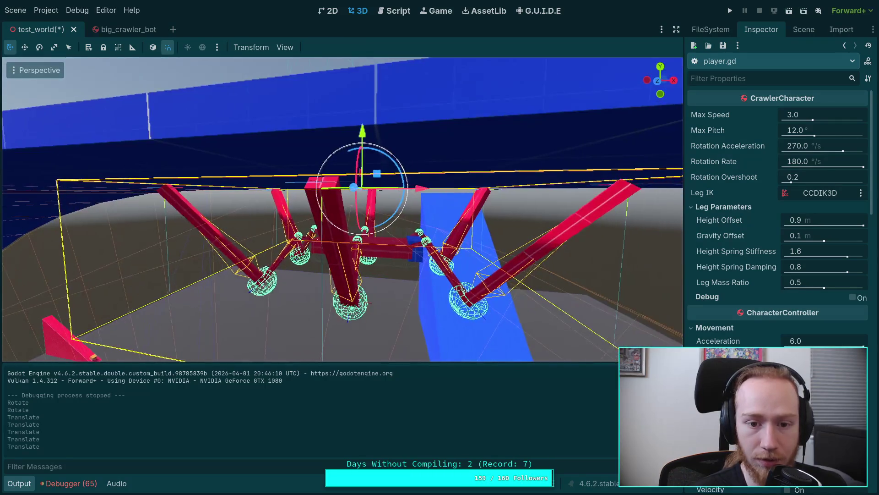
scroll(343, 209, "down", 2)
left_click_drag(367, 125, 367, 124)
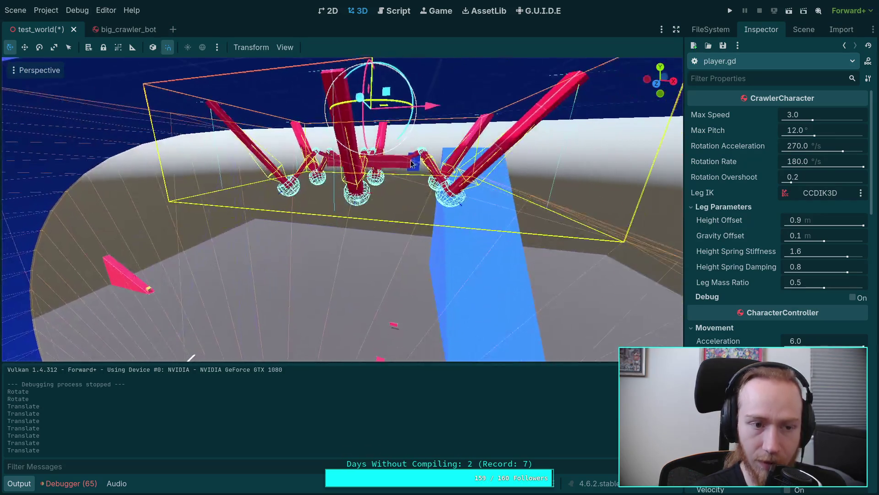
left_click(732, 10)
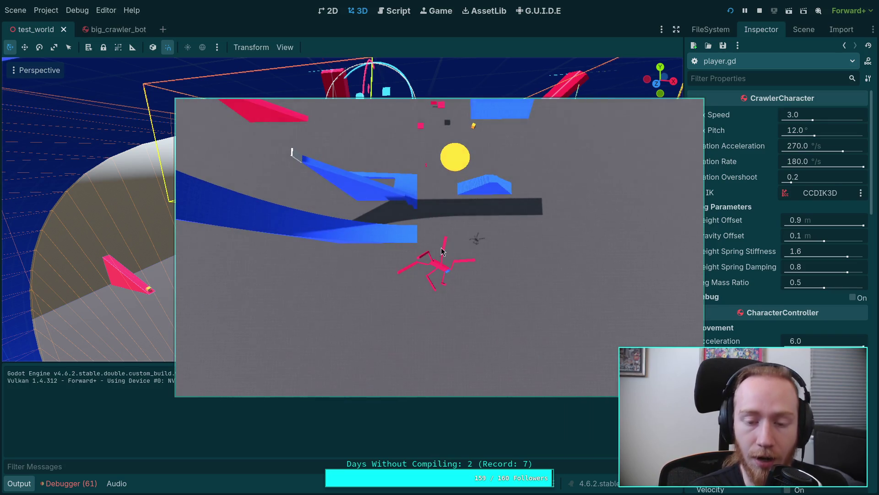
left_click(759, 10)
Rerun the game, advance physics tick by tick with the period key, then stop it
left_click(730, 11)
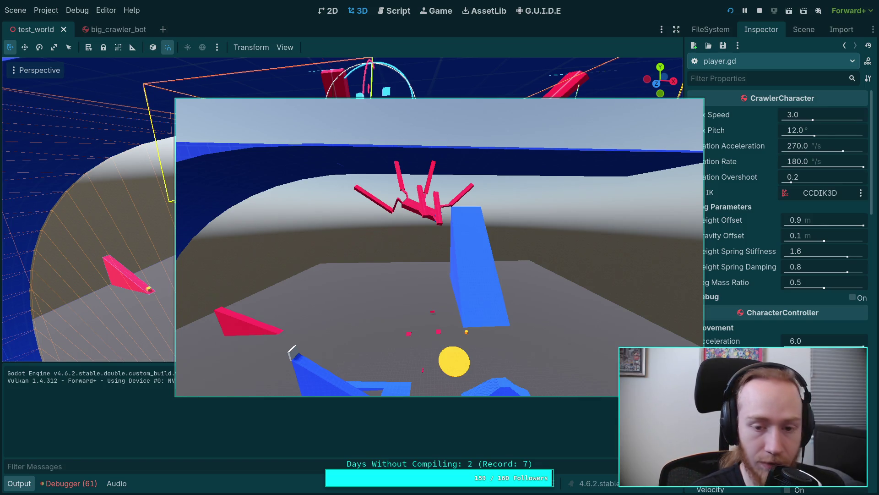
key("period")
key("period")
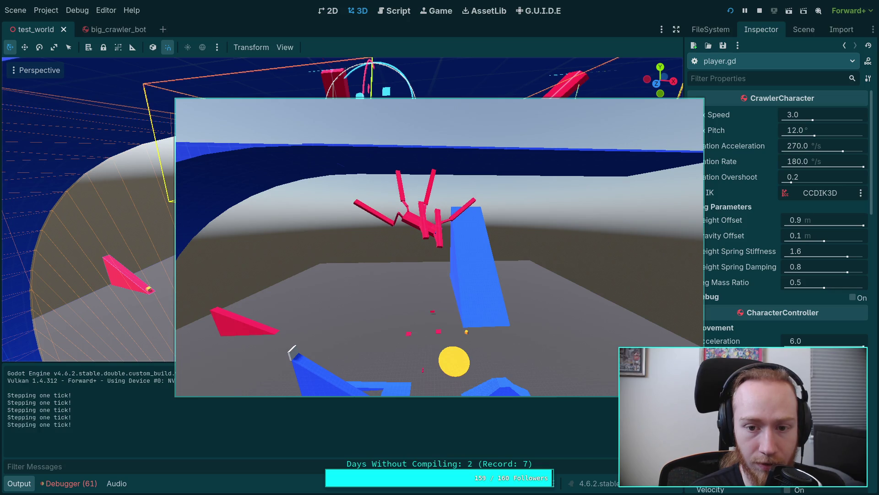
key("period")
key("period")
key("period")
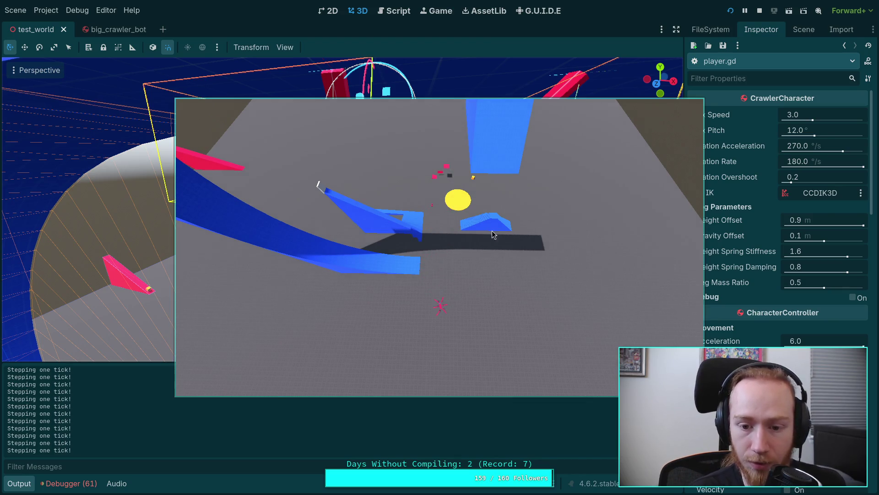
left_click(759, 11)
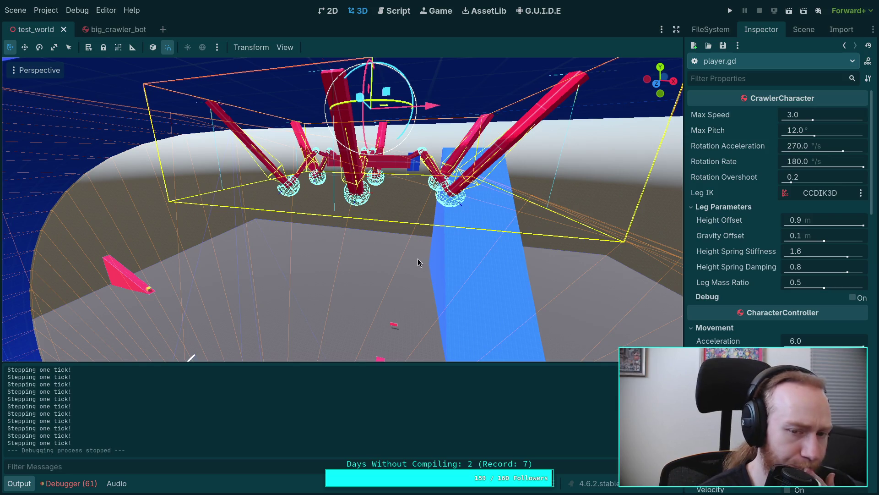
In CrawlerCharacter.gd, hide the Output panel and scroll down to _solve_leg_offsets
left_click(397, 14)
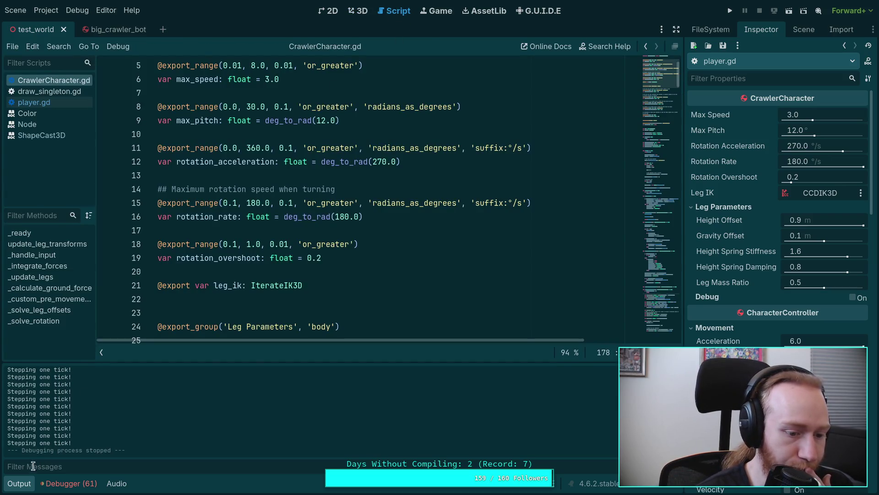
left_click(22, 484)
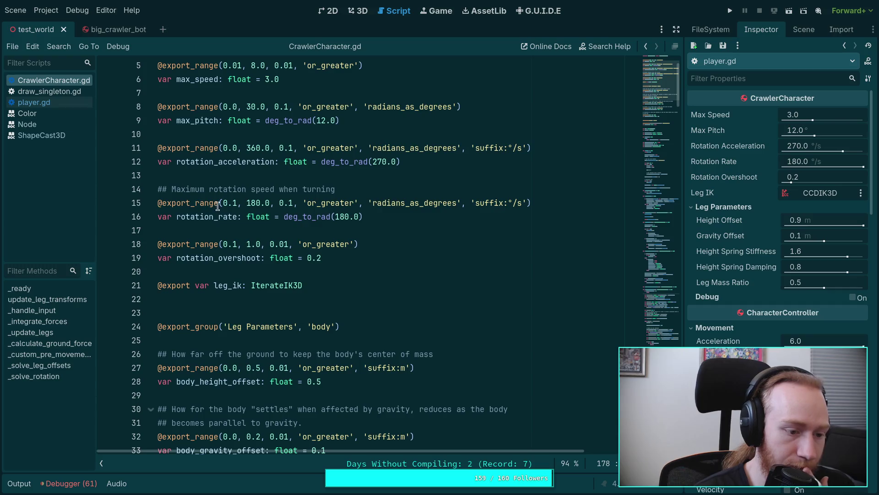
scroll(223, 211, "down", 12)
scroll(223, 211, "down", 7)
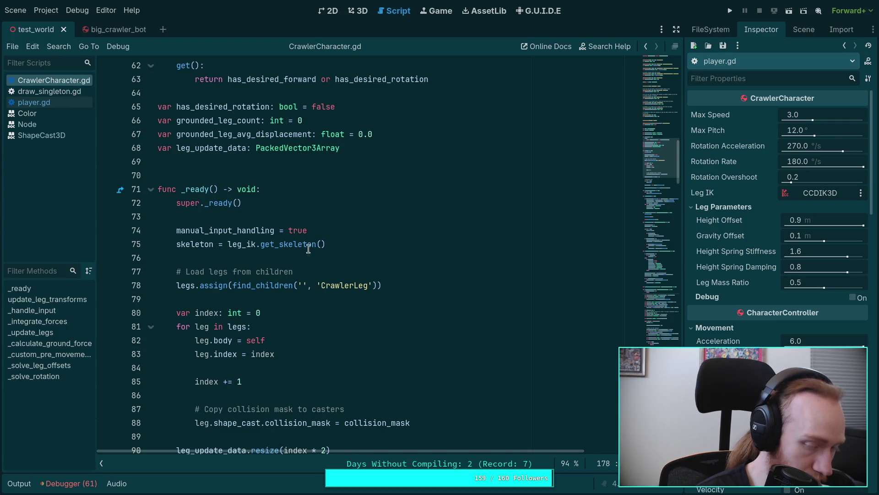
scroll(441, 255, "down", 20)
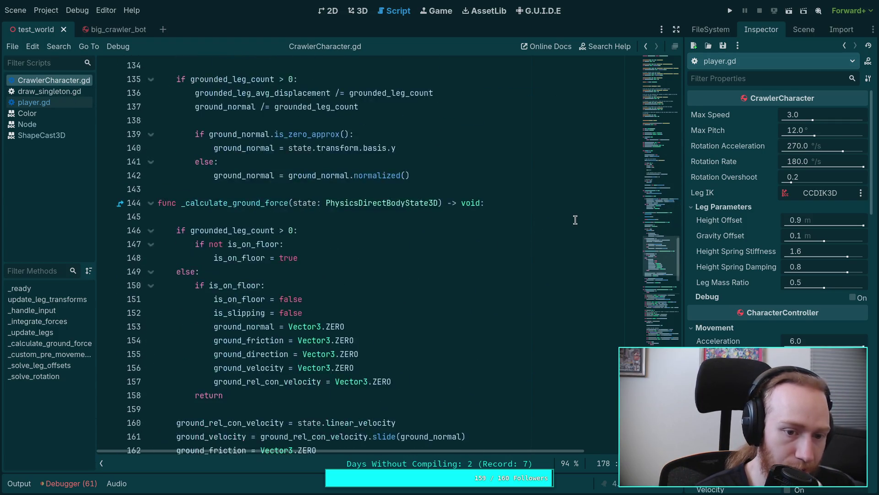
scroll(575, 220, "down", 7)
scroll(576, 220, "down", 3)
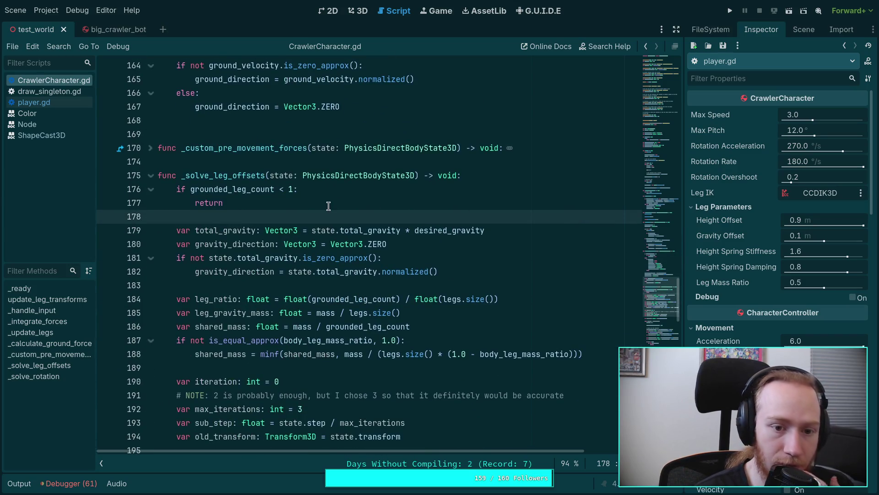
Add print('no ground!') under the grounded_leg_count check and run the game
left_click(329, 188)
key("Return")
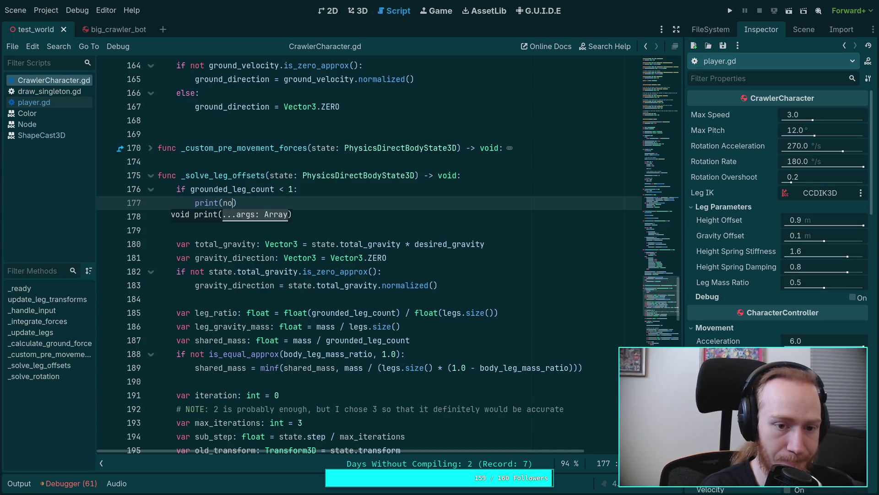
key("BackSpace")
key("BackSpace")
type("'no ground!")
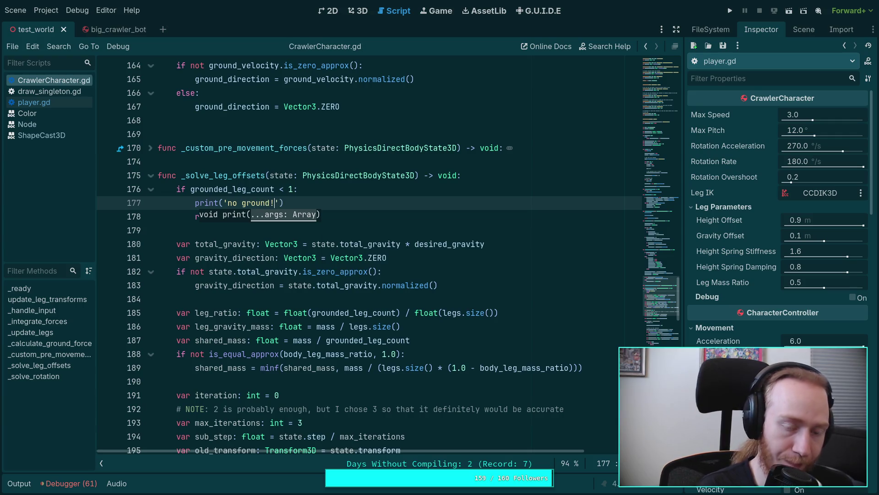
left_click(734, 11)
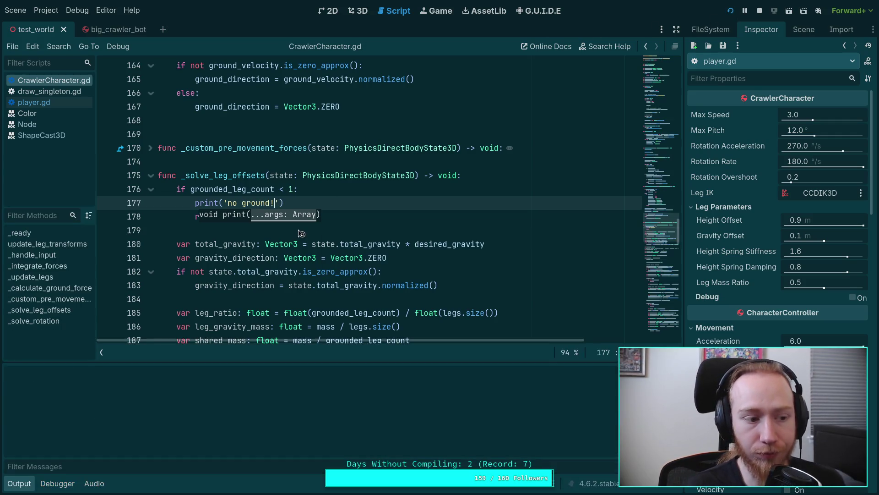
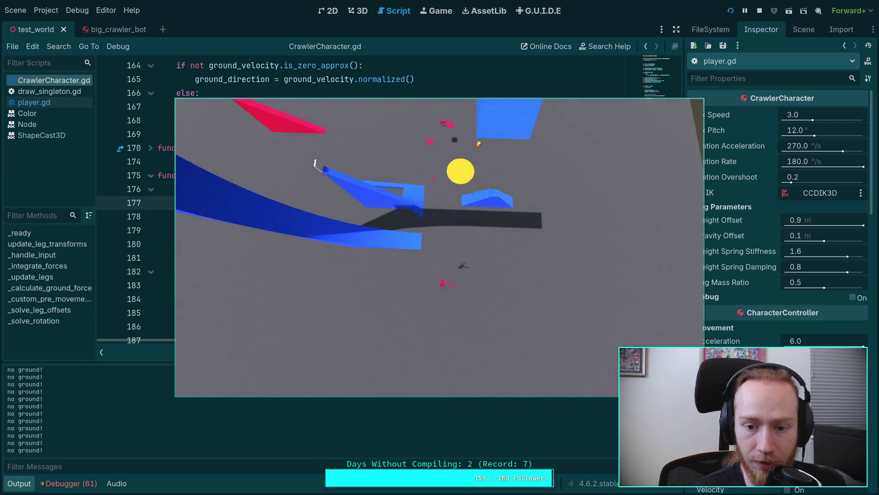
Relaunch the crawler test run, watch the character, then pause and stop the game
left_click(759, 12)
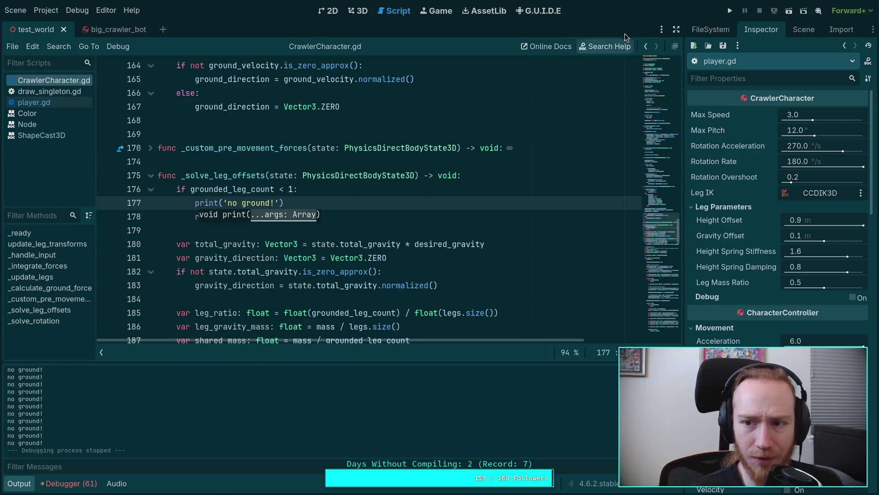
left_click(731, 10)
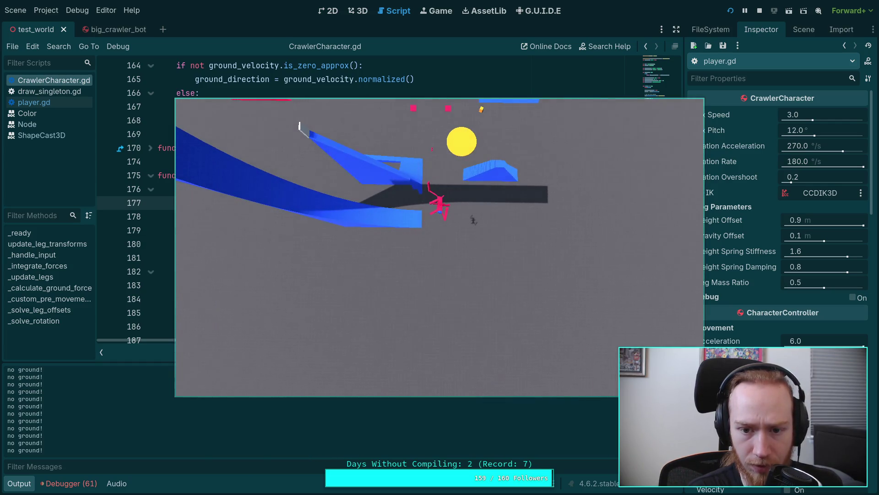
left_click(744, 13)
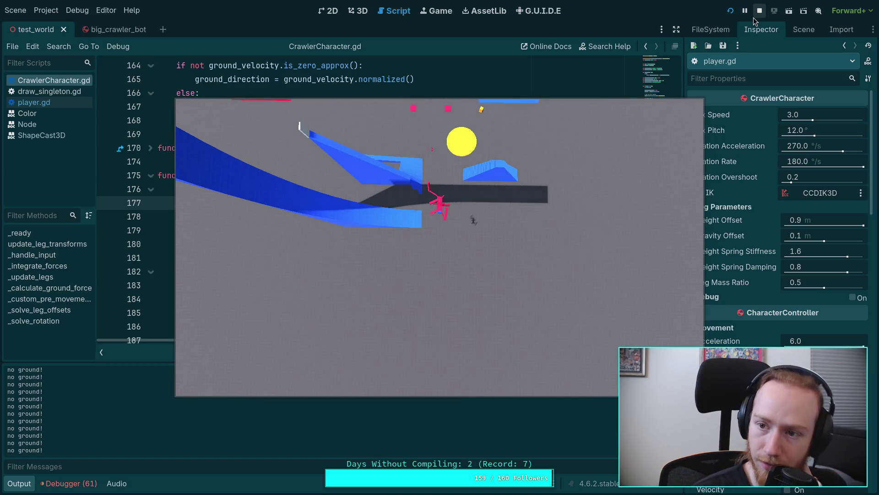
left_click(759, 10)
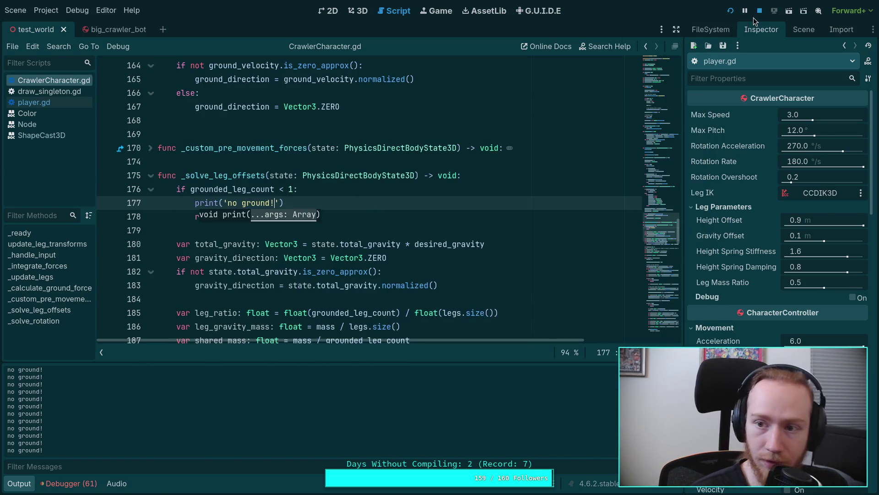
Hide the output panel and fold the _solve_leg_offsets function
left_click(22, 486)
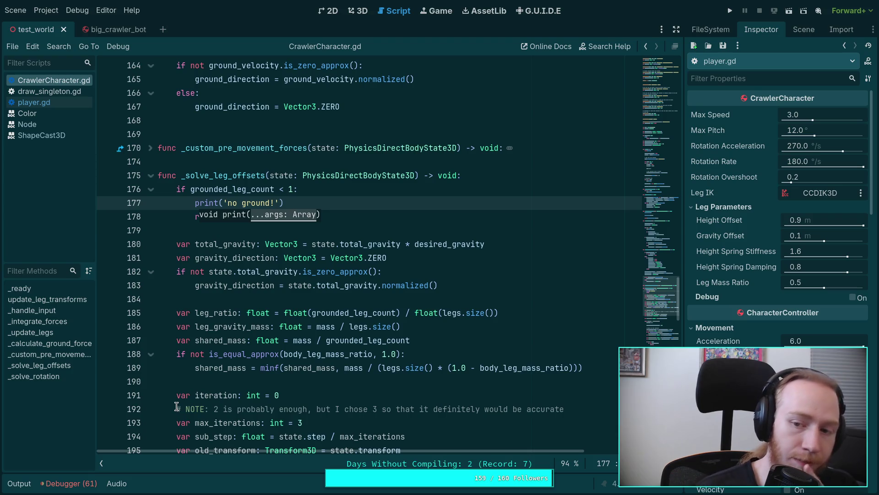
left_click(268, 243)
scroll(261, 257, "up", 3)
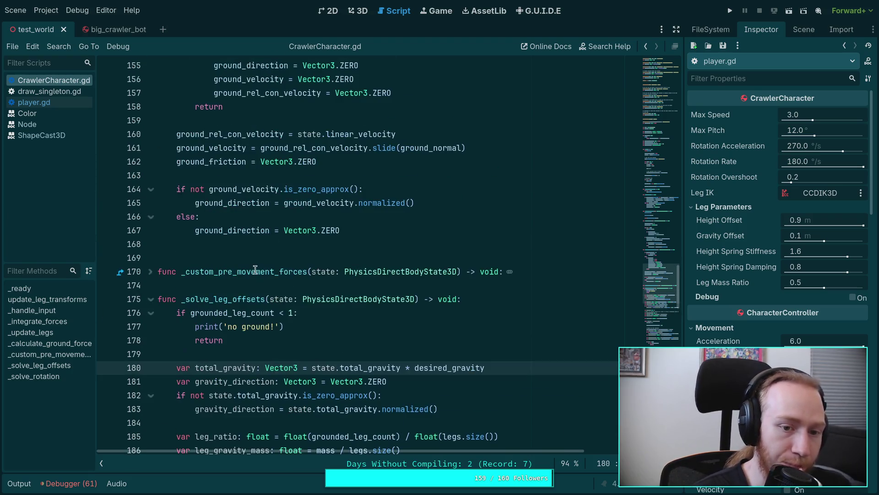
left_click(151, 299)
scroll(158, 340, "down", 4)
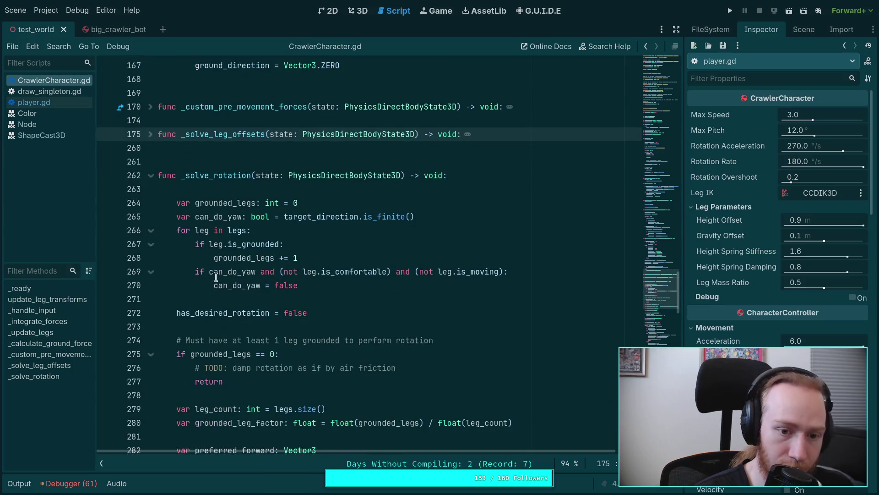
Delete the grounded_legs increment and declaration, using grounded_leg_count in the zero check
double_click(219, 217)
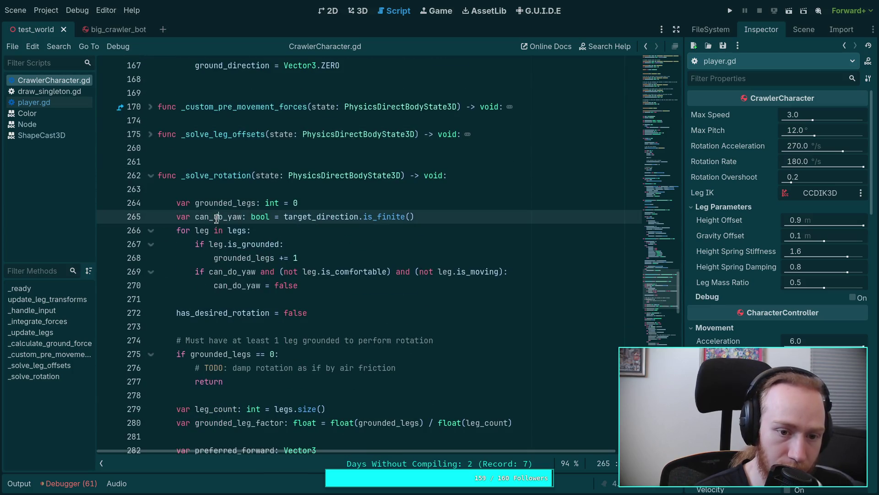
double_click(243, 258)
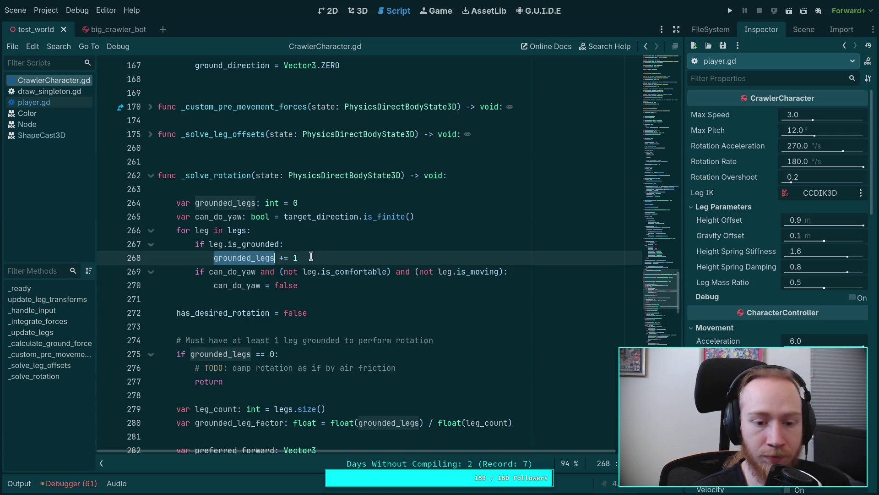
left_click_drag(310, 257, 300, 229)
key("BackSpace")
double_click(216, 325)
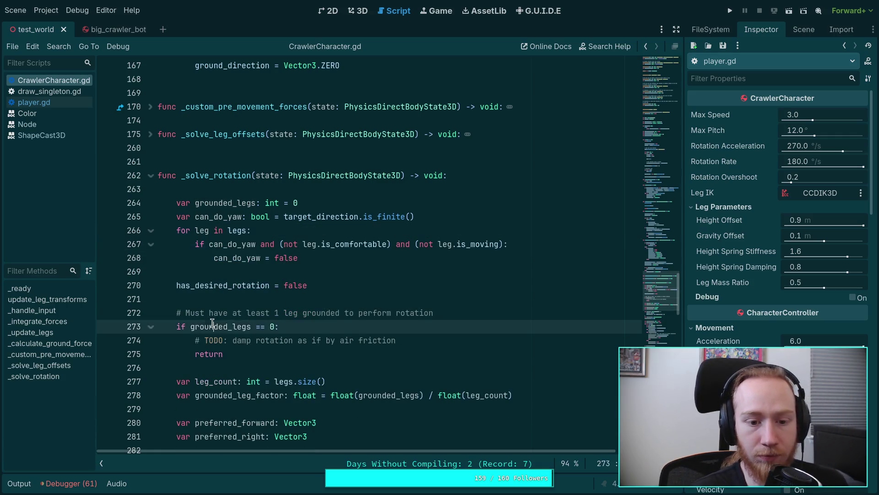
type("ground")
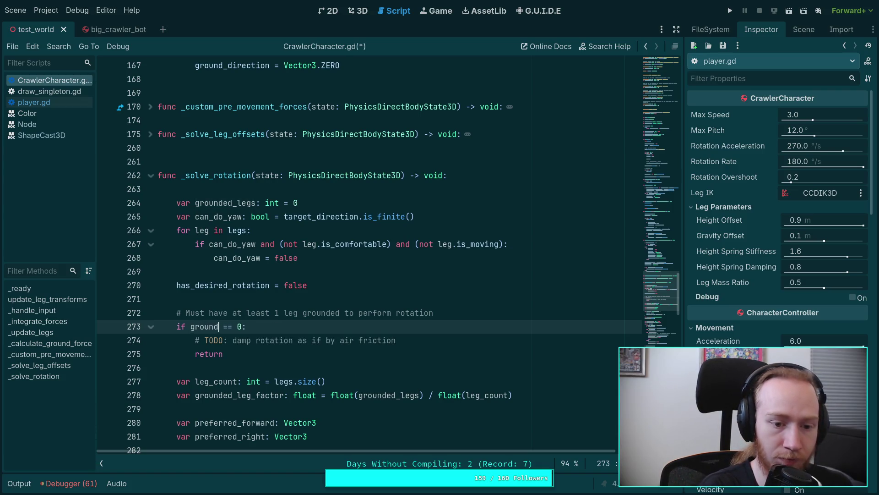
key("Down")
key("Return")
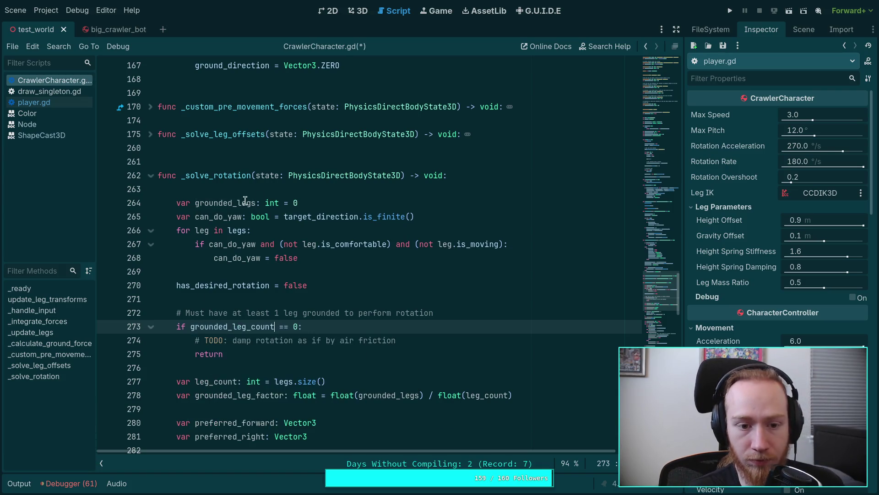
double_click(229, 202)
left_click(314, 196)
key("ctrl+shift+k")
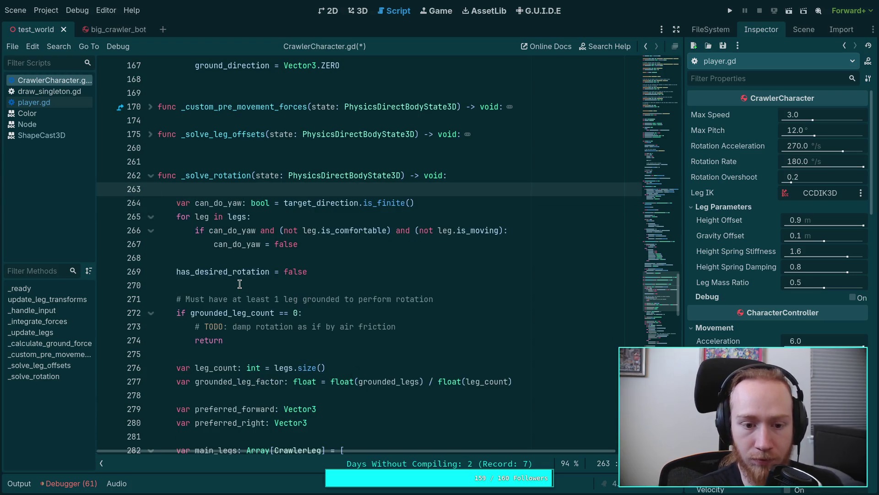
Replace grounded_legs in the leg factor line with grounded_leg_count
left_click(228, 314)
right_click(228, 314)
double_click(221, 315)
right_click(221, 315)
left_click(240, 330)
double_click(396, 382)
key("ctrl+v")
Check the leg_count uses, fold _solve_rotation and expand _custom_pre_movement_forces
scroll(417, 347, "down", 2)
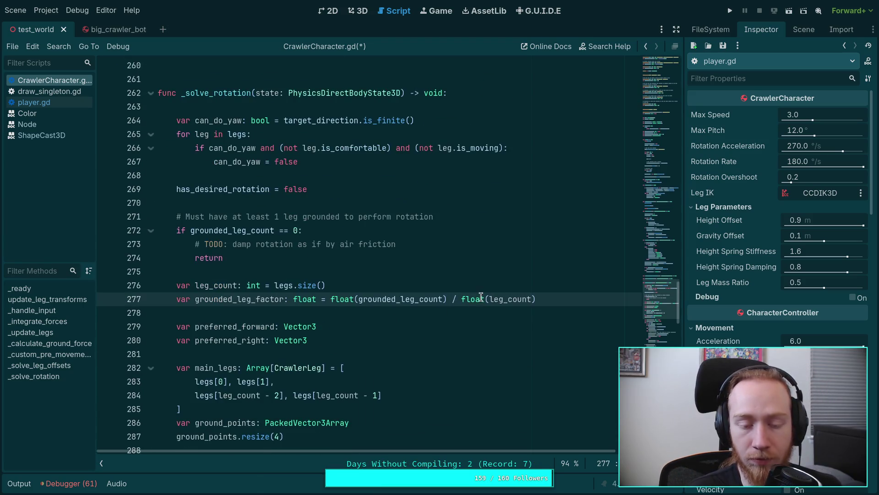
double_click(221, 286)
scroll(321, 316, "down", 4)
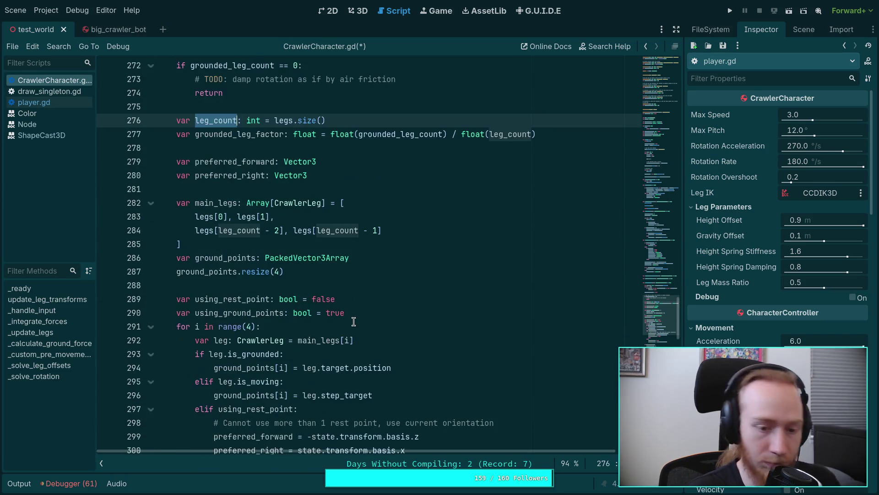
left_click(354, 321)
scroll(353, 320, "up", 4)
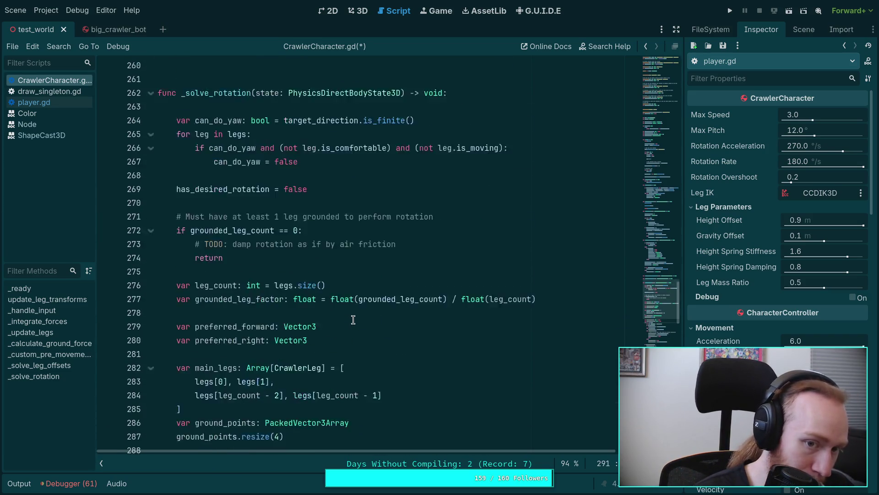
scroll(354, 319, "up", 1)
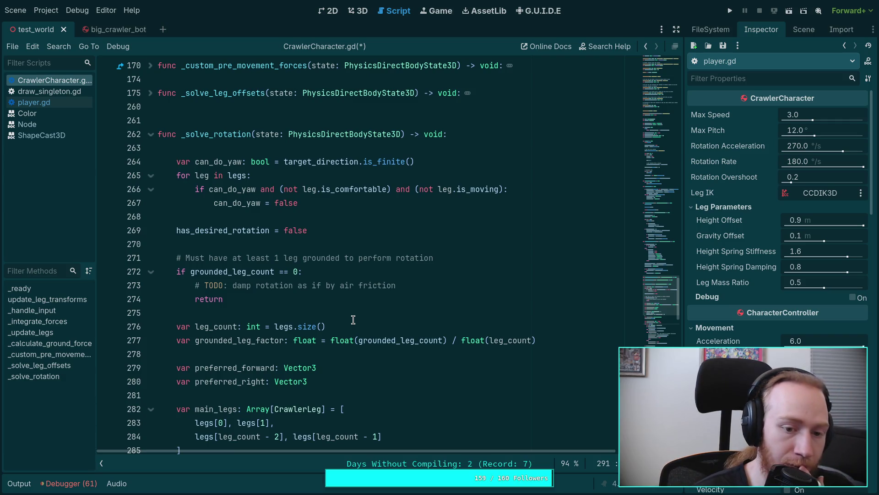
scroll(342, 311, "up", 1)
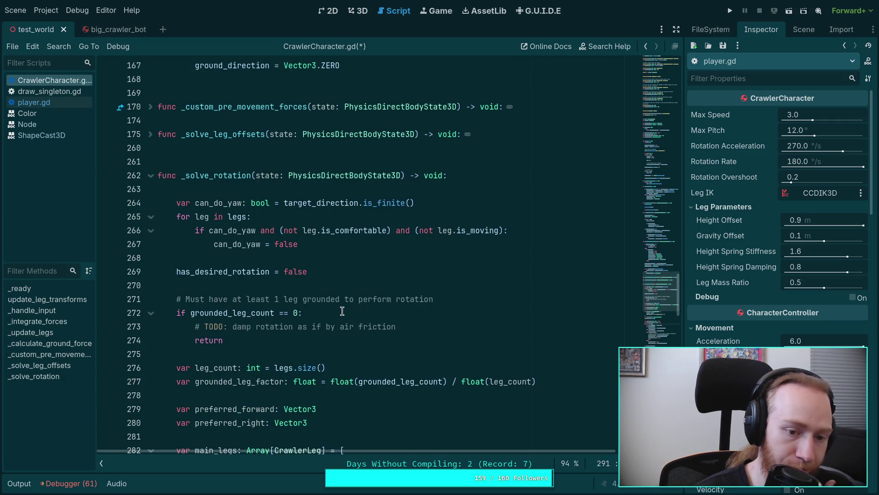
scroll(342, 311, "up", 2)
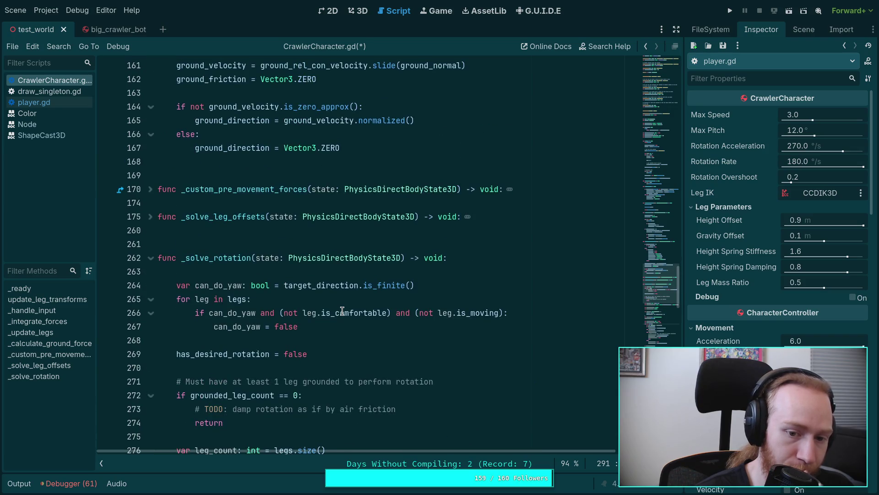
scroll(343, 311, "up", 2)
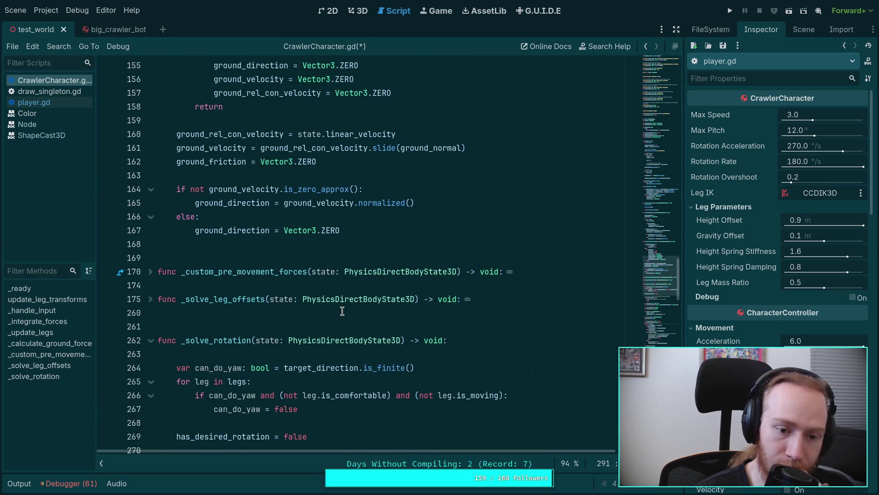
left_click(151, 341)
left_click(152, 273)
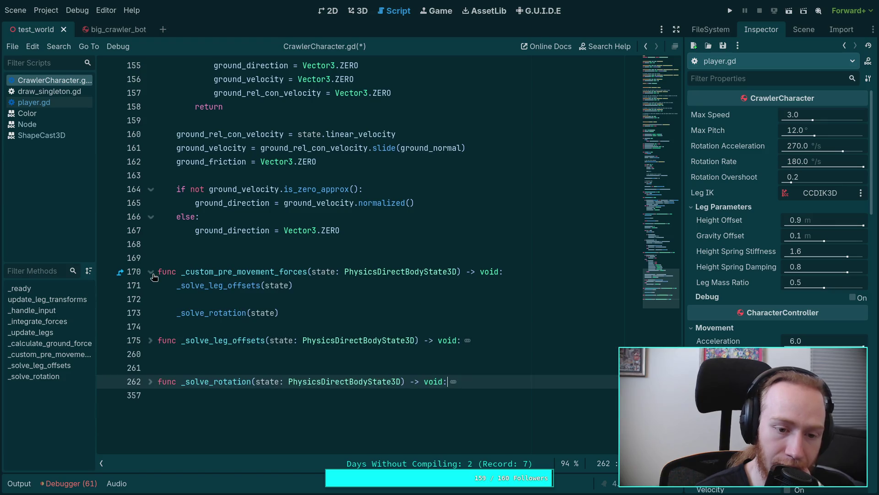
scroll(226, 324, "up", 1)
scroll(226, 325, "up", 2)
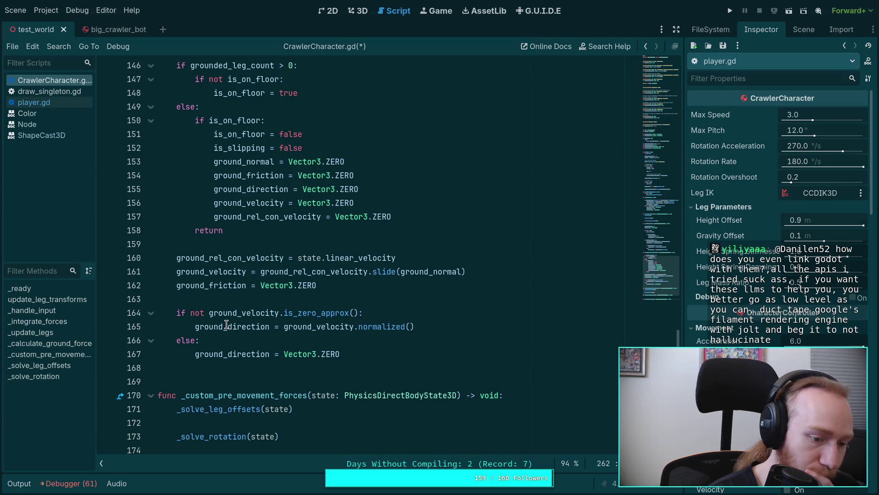
mouse_move(265, 321)
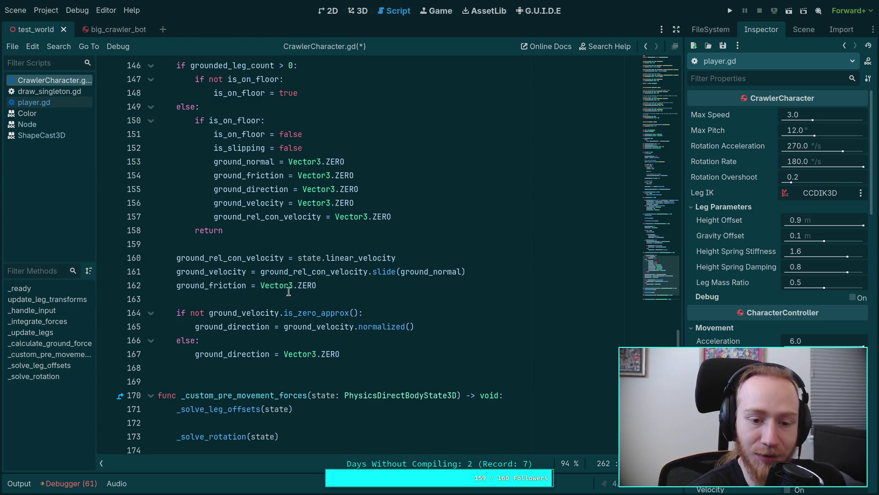
left_click(308, 301)
scroll(379, 313, "up", 2)
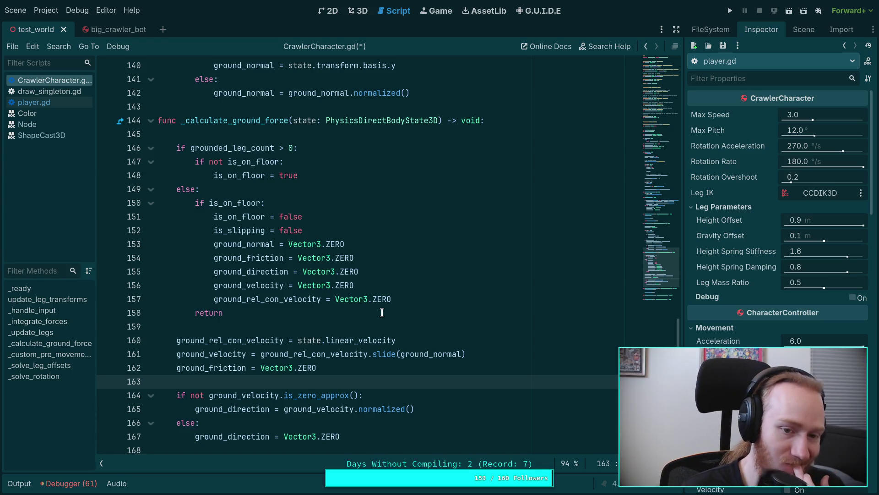
left_click(335, 326)
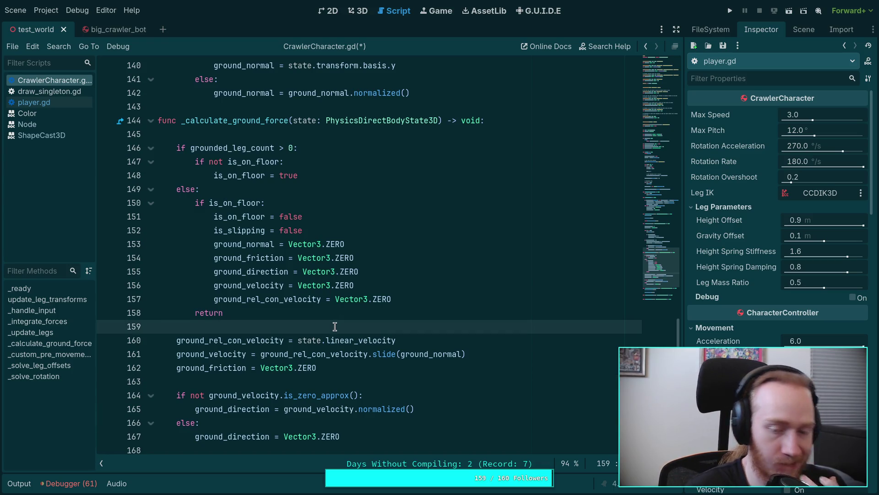
scroll(334, 327, "down", 1)
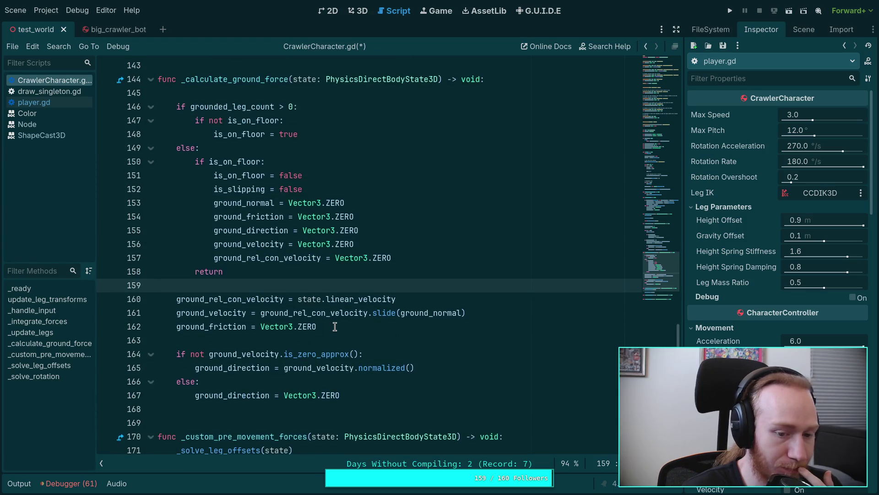
scroll(335, 326, "down", 2)
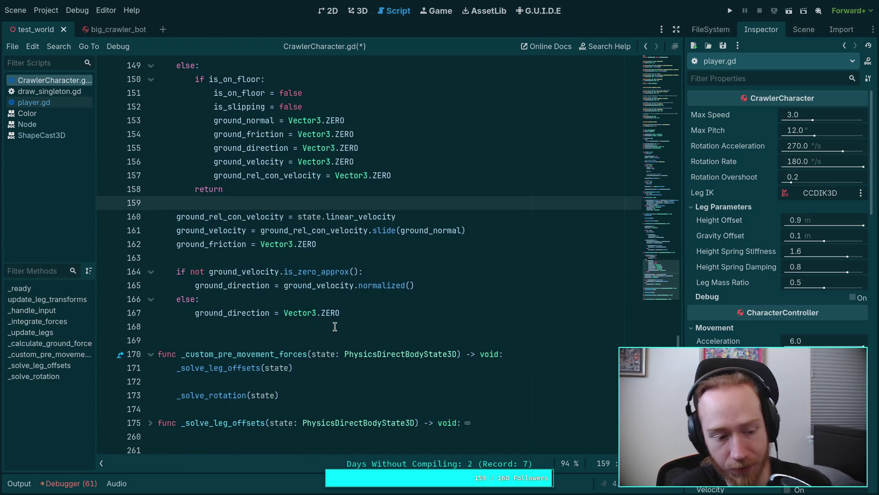
scroll(334, 326, "up", 9)
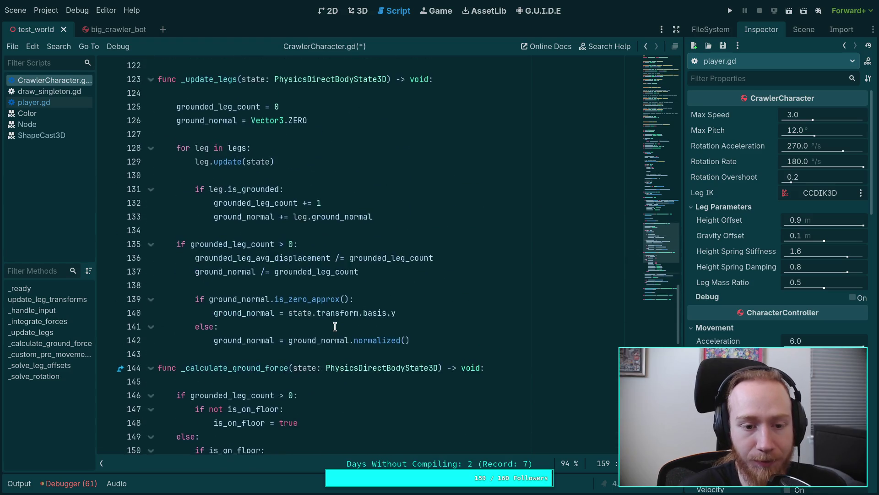
left_click(265, 347)
scroll(266, 347, "up", 9)
left_click(297, 313)
left_click(260, 333)
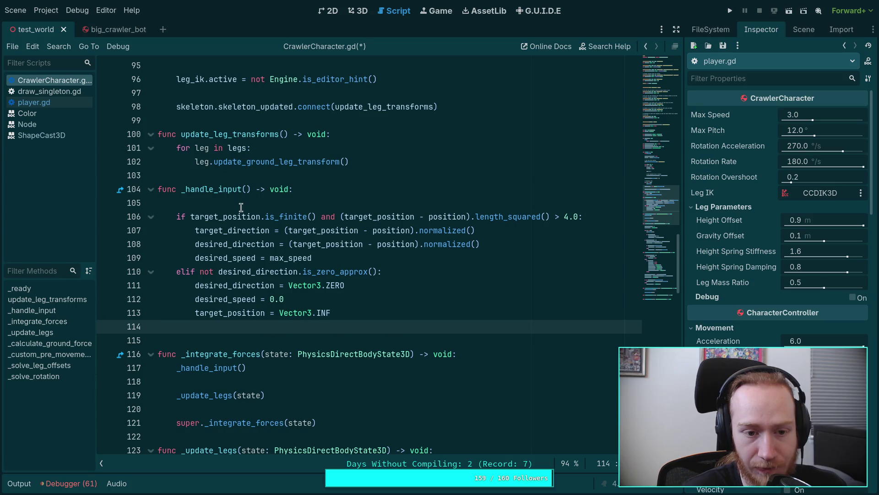
left_click(257, 174)
scroll(314, 226, "up", 3)
left_click(252, 244)
scroll(253, 245, "up", 9)
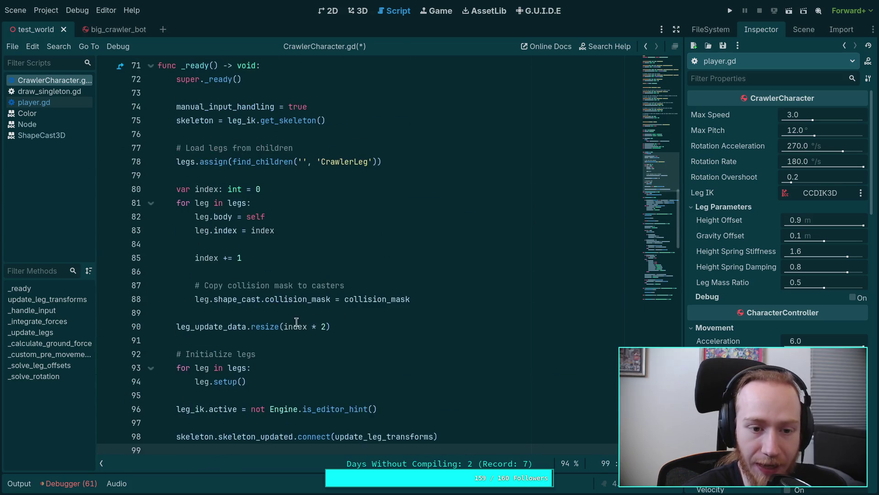
left_click(258, 213)
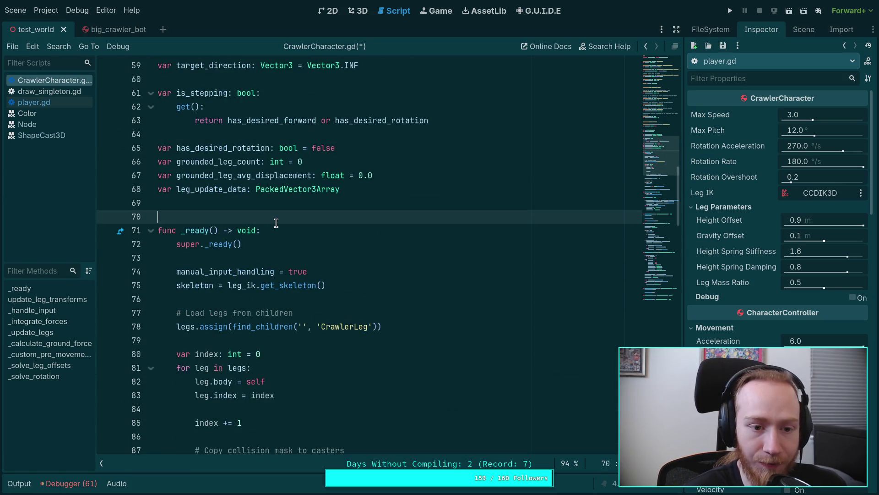
left_click(323, 202)
scroll(356, 246, "up", 4)
scroll(355, 246, "up", 15)
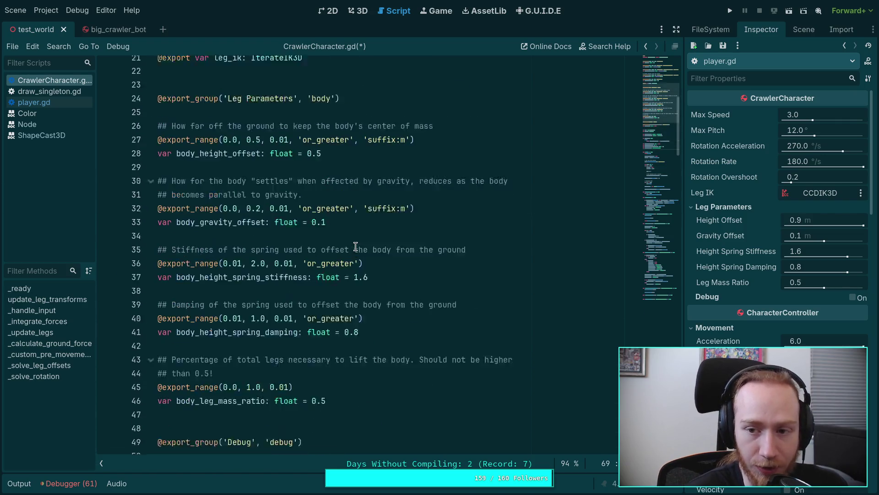
scroll(355, 246, "down", 20)
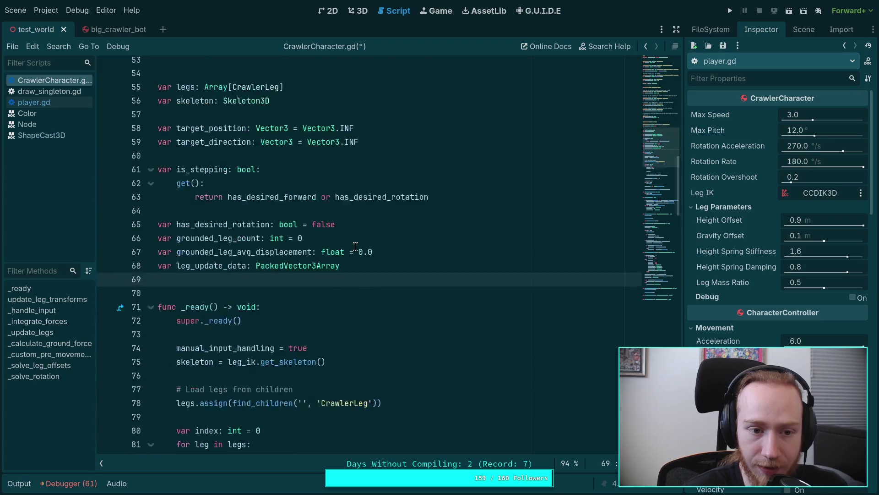
scroll(355, 246, "down", 20)
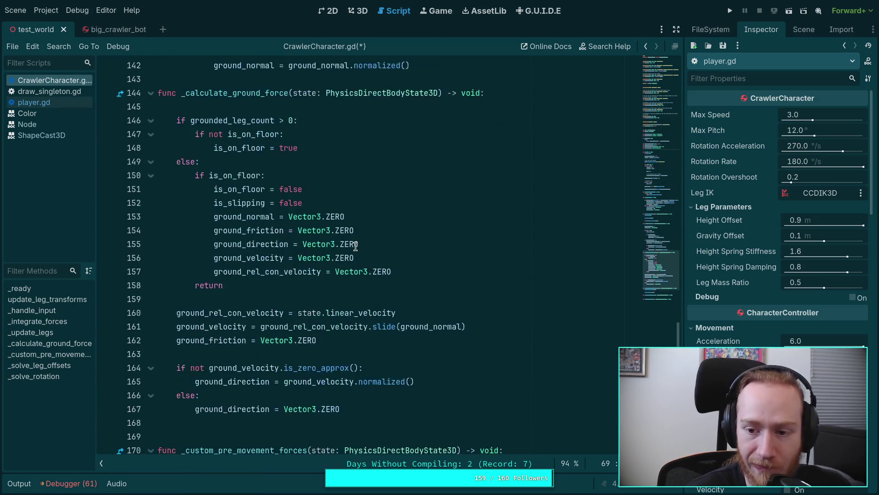
left_click(244, 292)
left_click(234, 306)
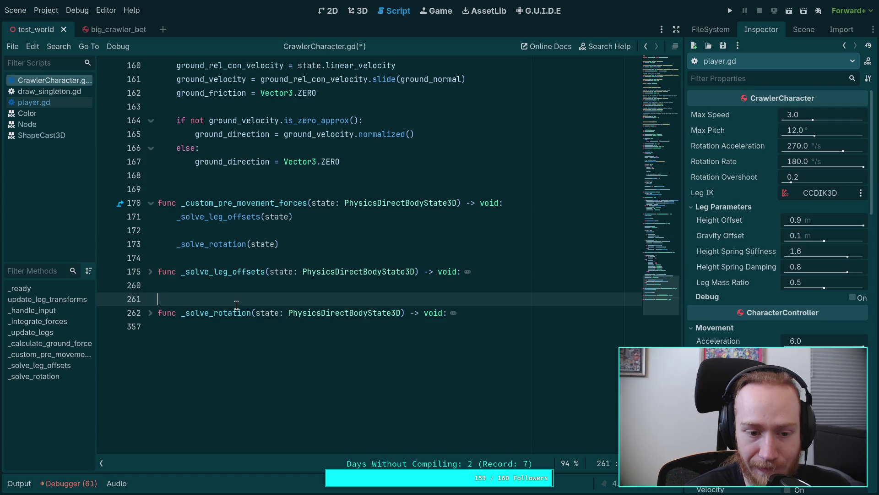
left_click(188, 260)
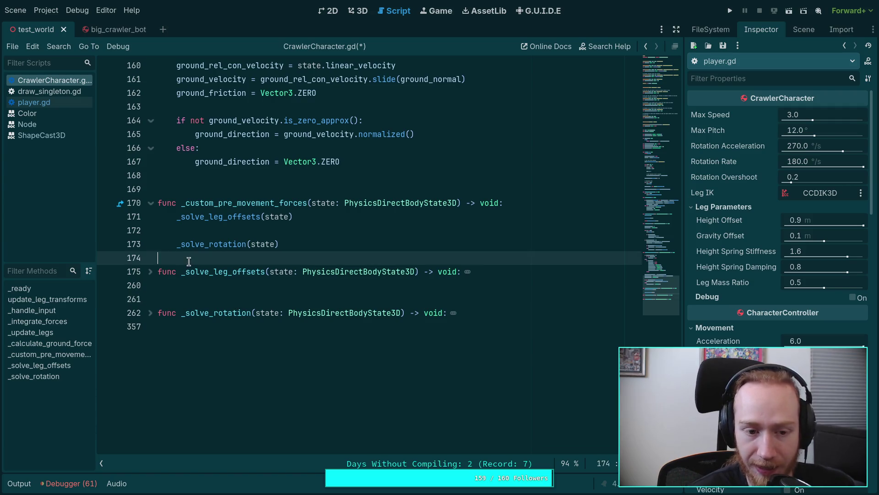
scroll(238, 292, "up", 3)
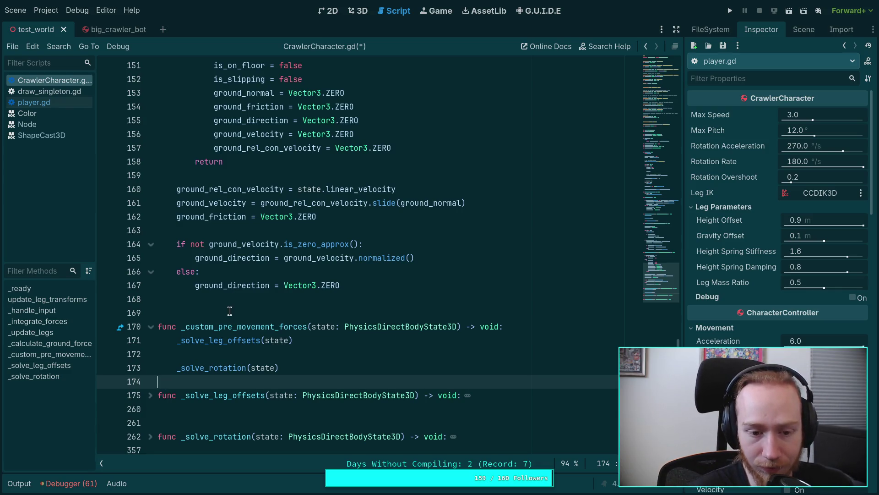
left_click(229, 313)
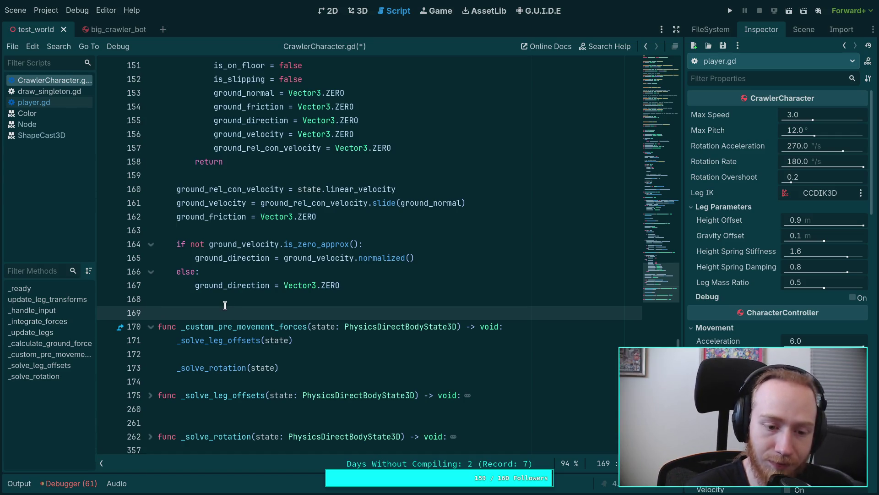
scroll(221, 299, "down", 3)
left_click(205, 258)
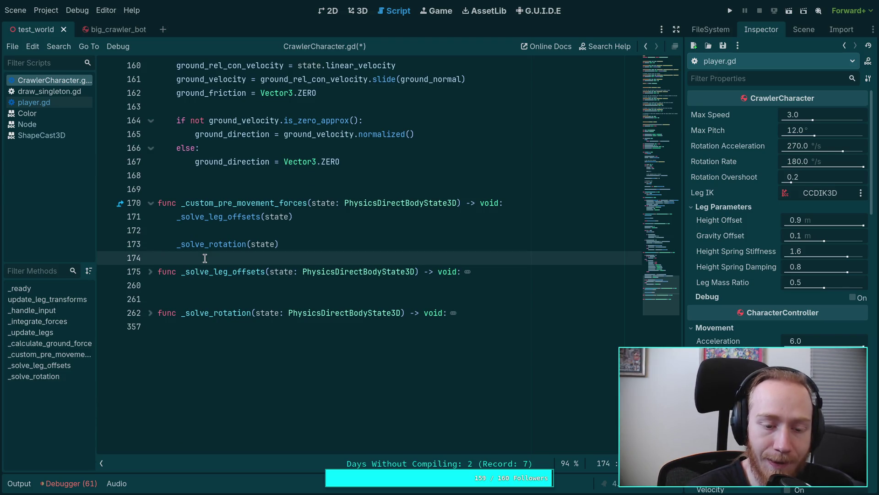
left_click(326, 219)
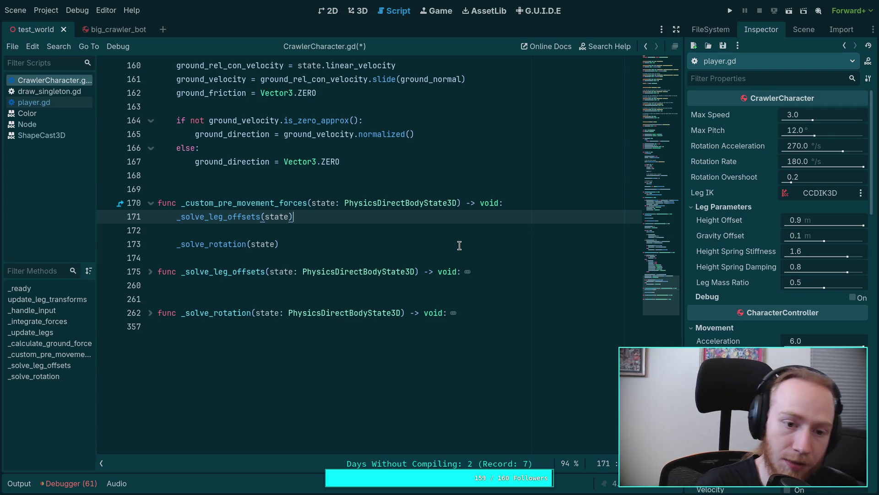
Add 'var angular: Vector3 = state.angular_velocity' above the _solve_leg_offsets call
key("Return")
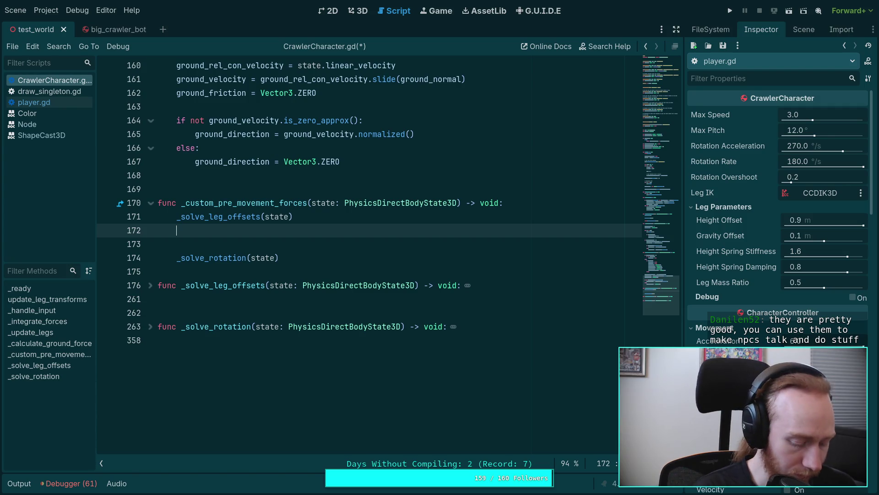
key("Up")
key("ctrl+shift+Return")
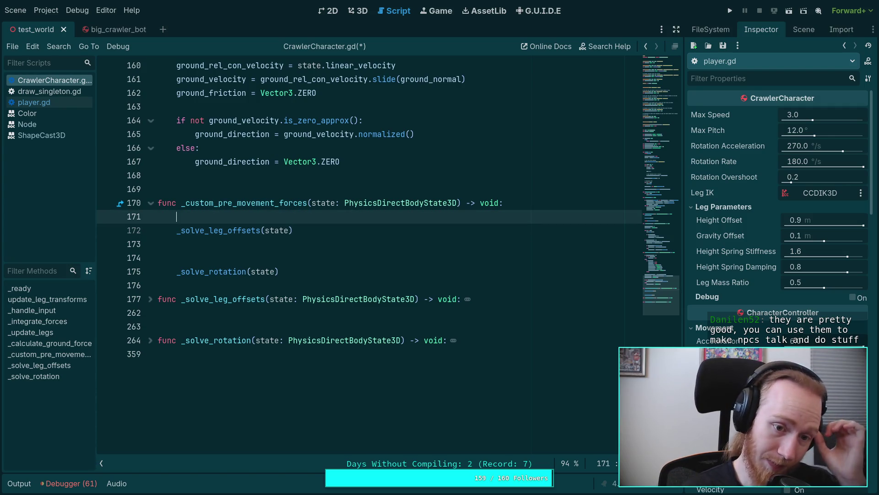
type("var ")
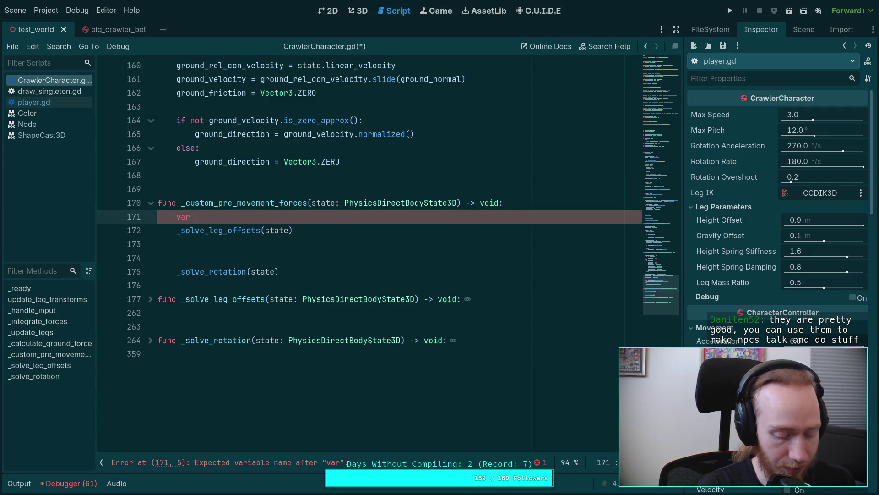
type("angular")
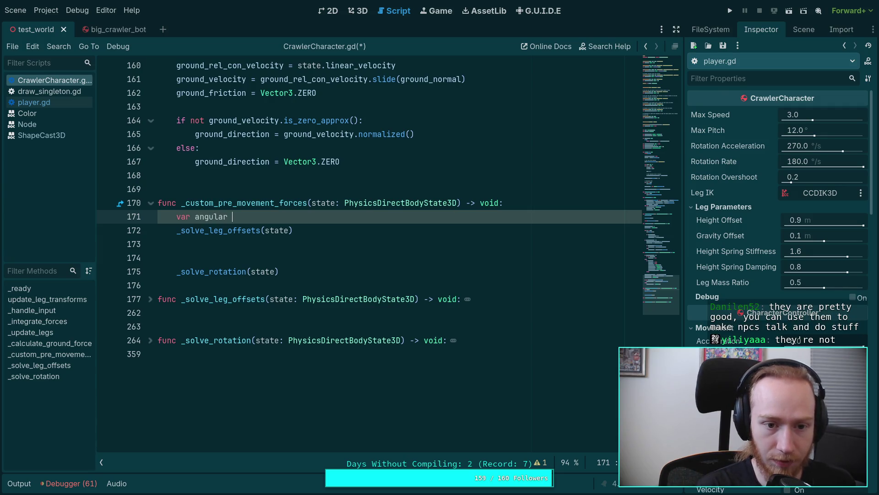
type("State")
key("BackSpace")
key("BackSpace")
key("BackSpace")
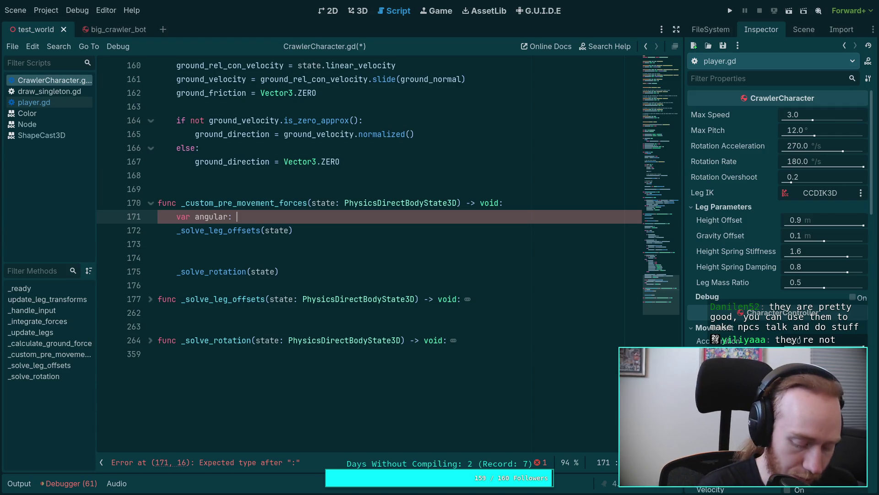
type("Vect")
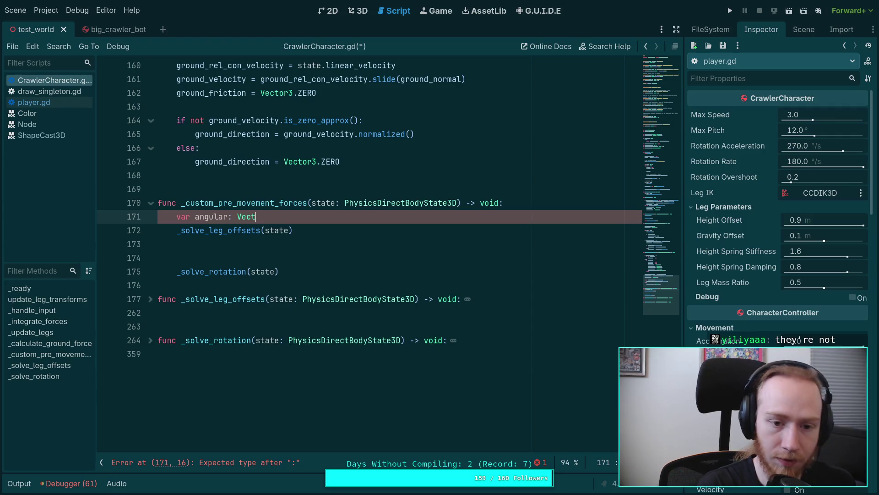
type("or3")
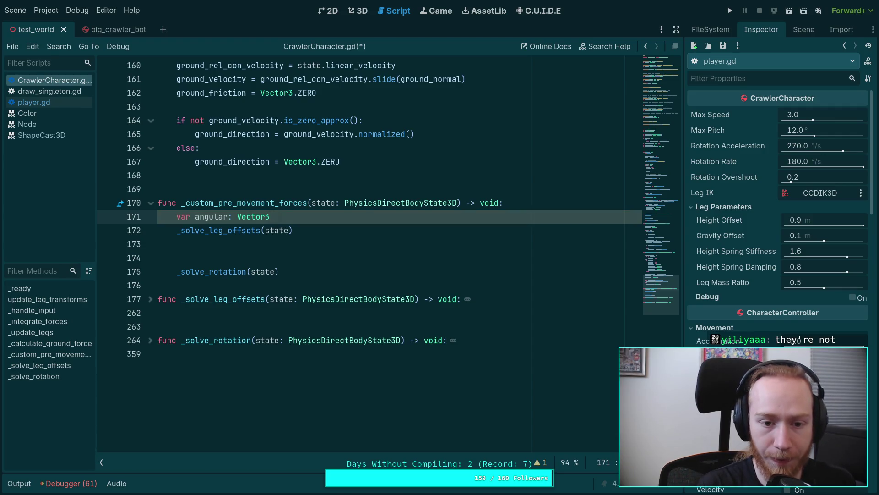
type("_=state.angular")
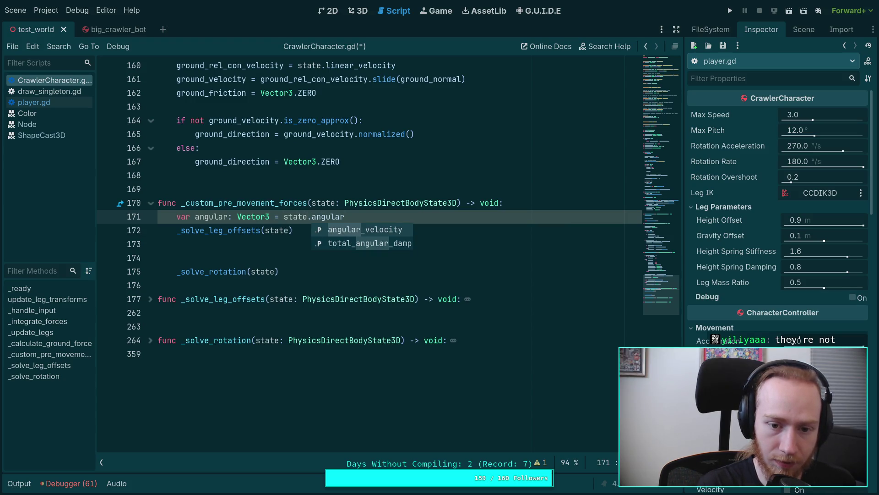
key("Return")
Add a print of state.angular_velocity - angular after the leg-offset call
left_click(177, 244)
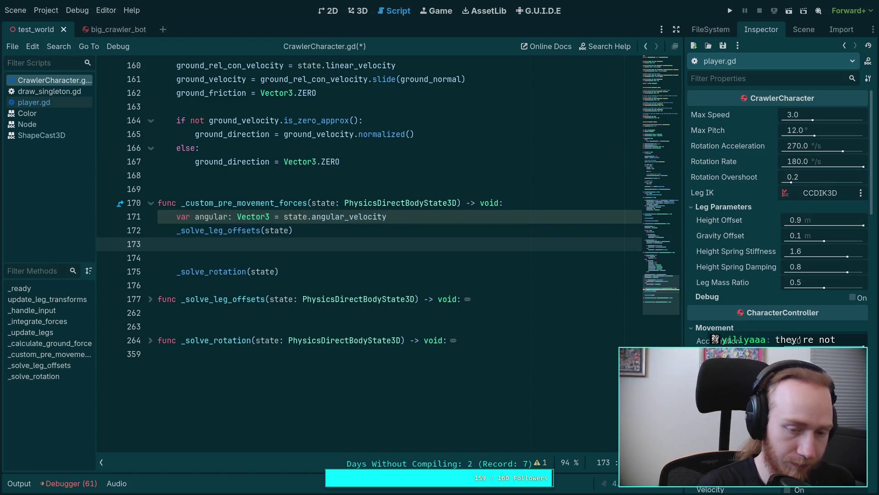
type("print(state.ang")
key("Return")
type("- angu")
key("Return")
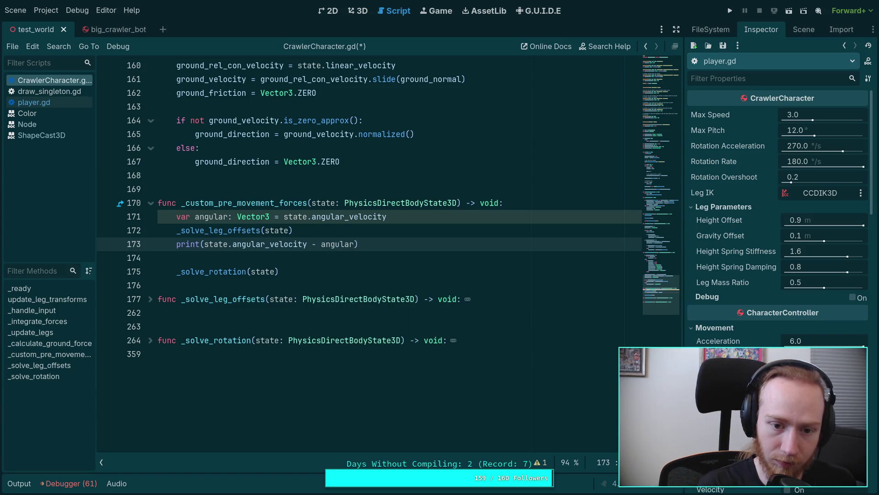
Insert 'angular = state.angular_velocity - angular' above the print
key("Up")
key("Return")
type("var")
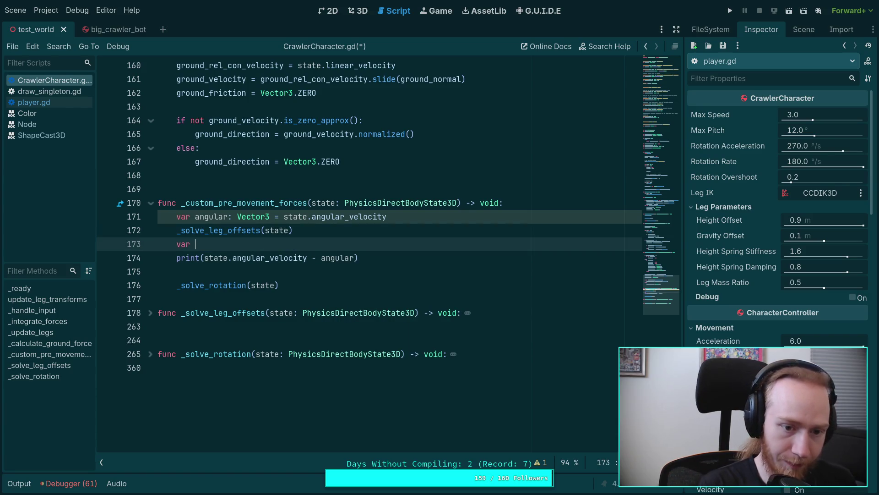
key("BackSpace")
key("BackSpace")
key("BackSpace")
type("angular = ")
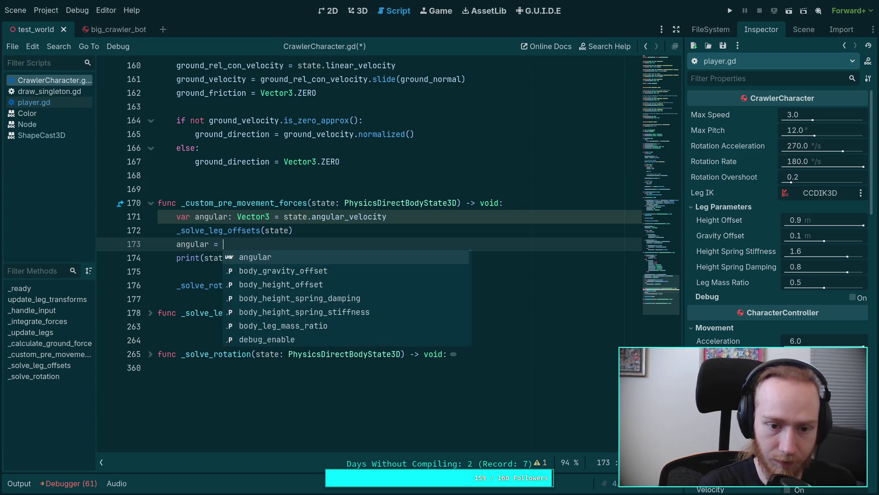
type("state.")
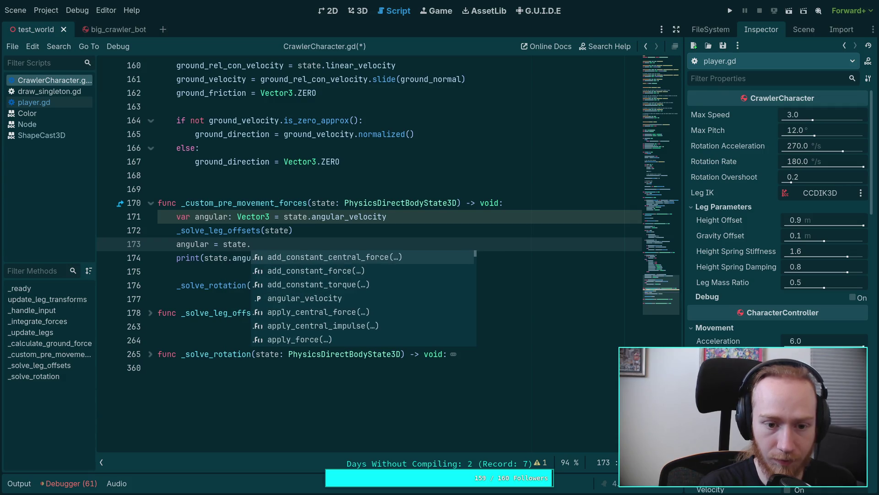
type("an")
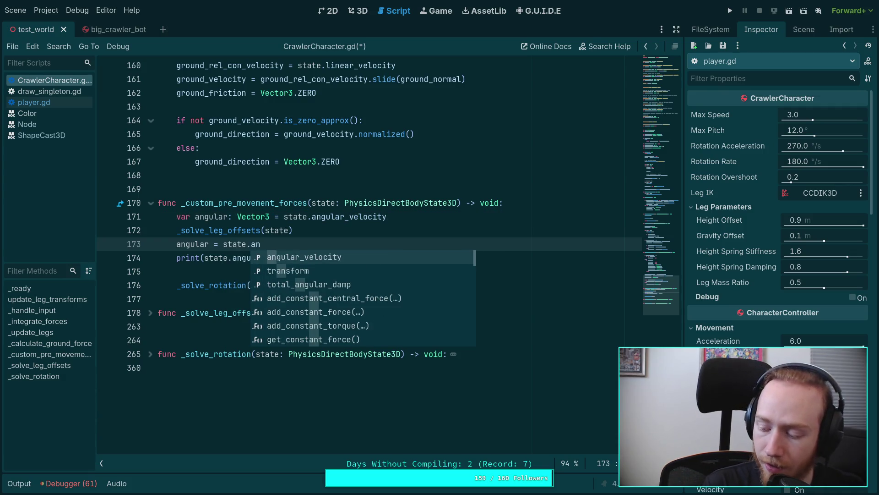
key("Return")
type("ang")
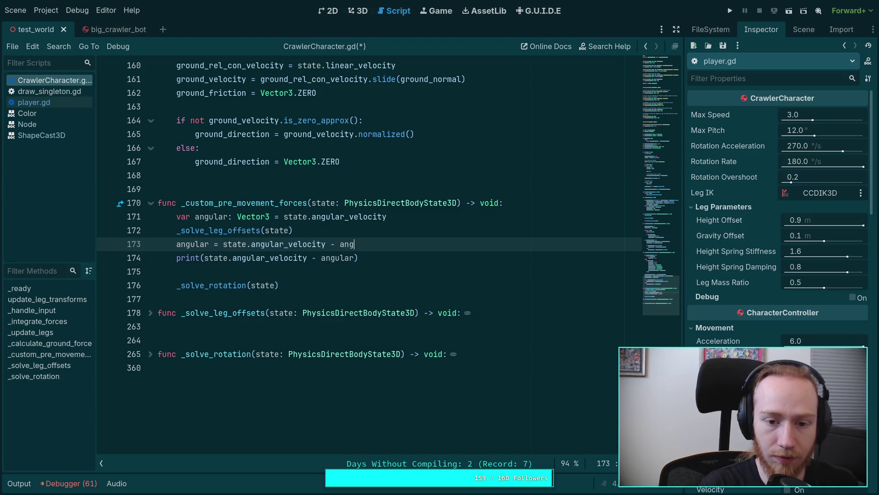
key("Return")
key("Return")
Start an 'if angular.length_squared() > 0.' check, then go to the terminal
type("if ")
type("angular")
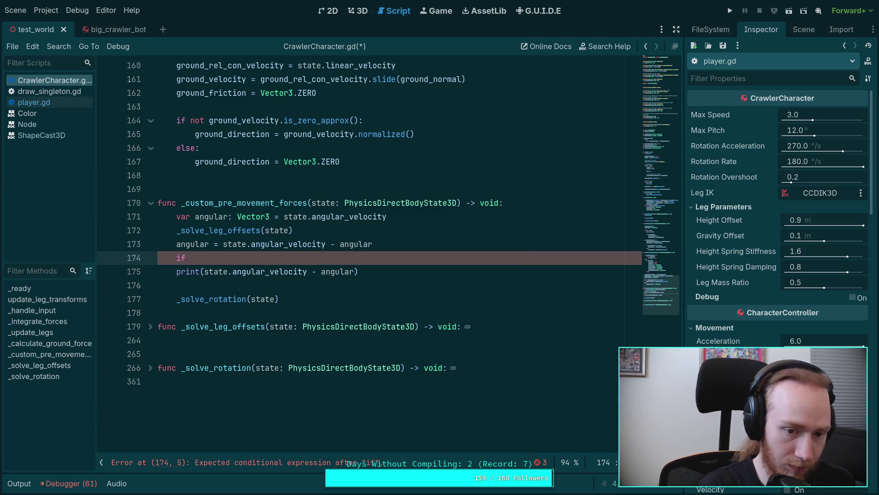
type(".is")
key("BackSpace")
key("BackSpace")
type("le")
key("Down")
key("Return")
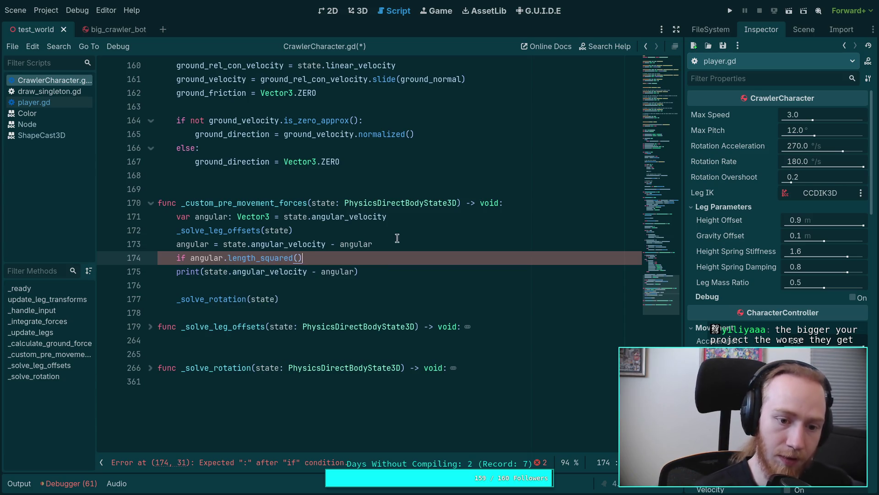
left_click(318, 261)
type("> 0.0")
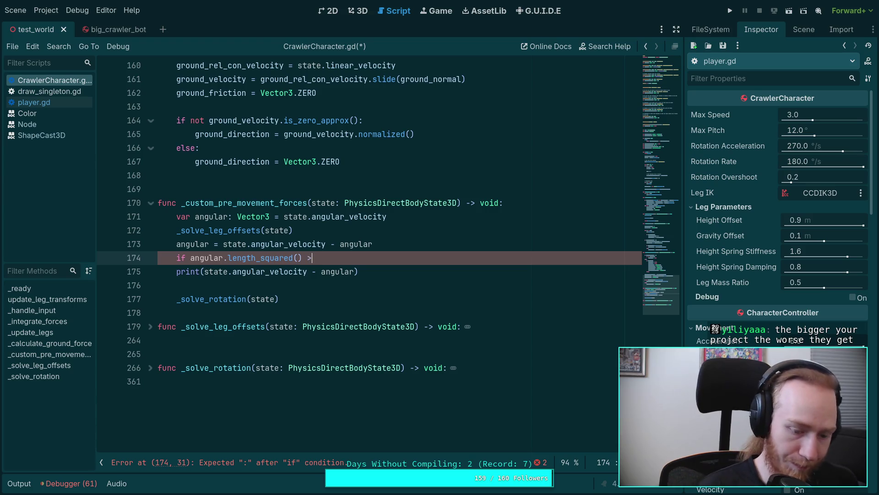
key("BackSpace")
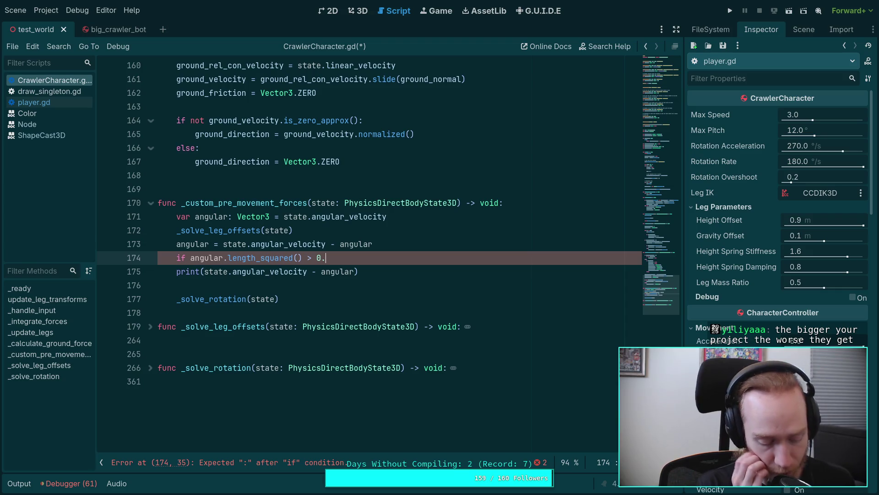
key("super+1")
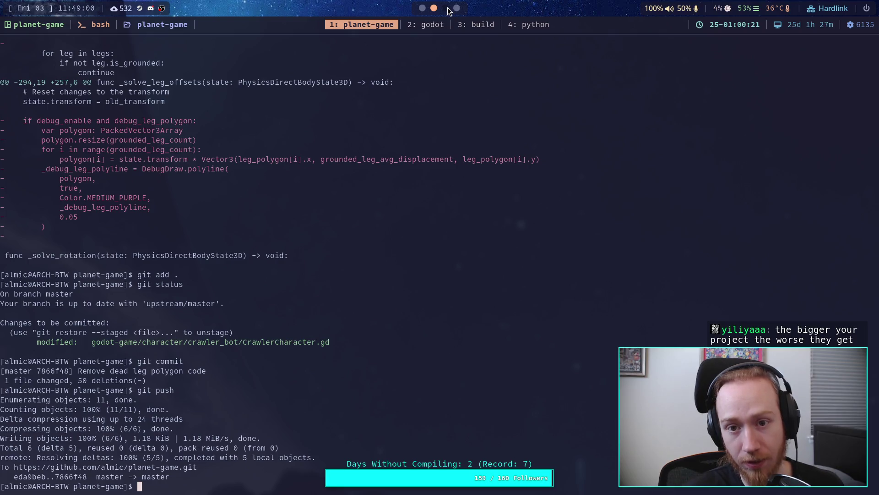
Evaluate math.radians(1) and math.radians(1)**2 in Python, getting 0.00030461741978670857
left_click(525, 26)
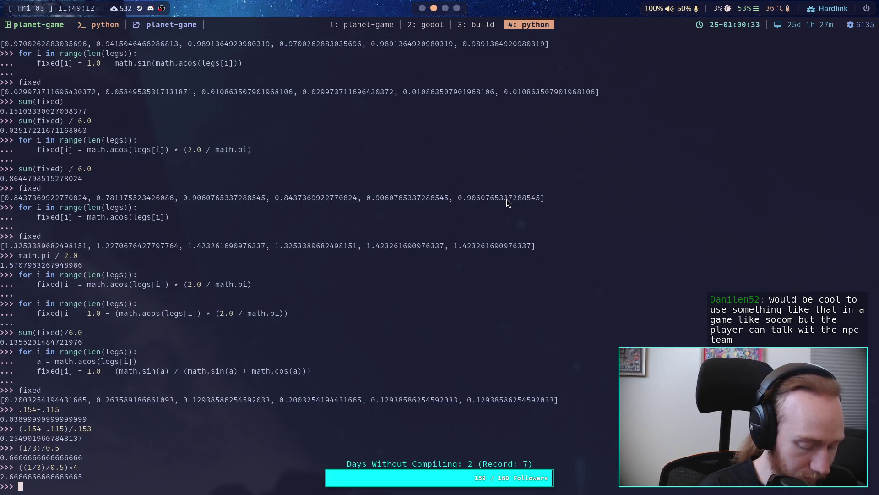
type("math.radians(1)")
key("Return")
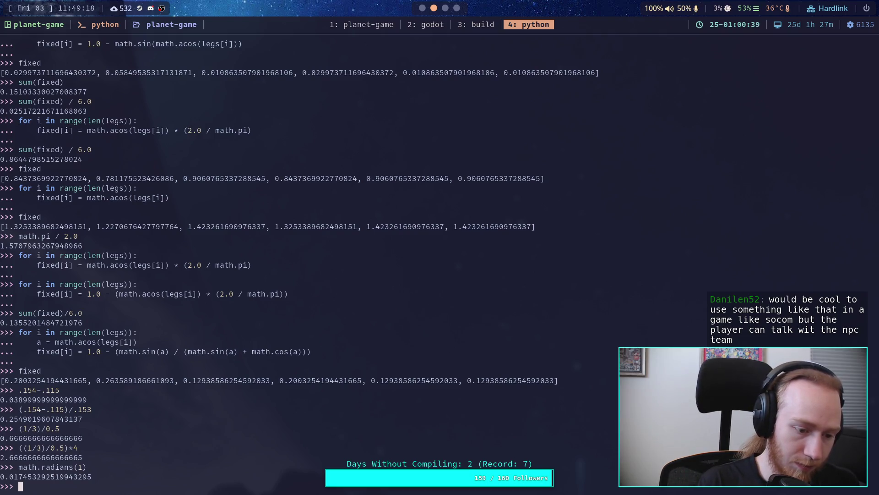
key("Up")
type("&")
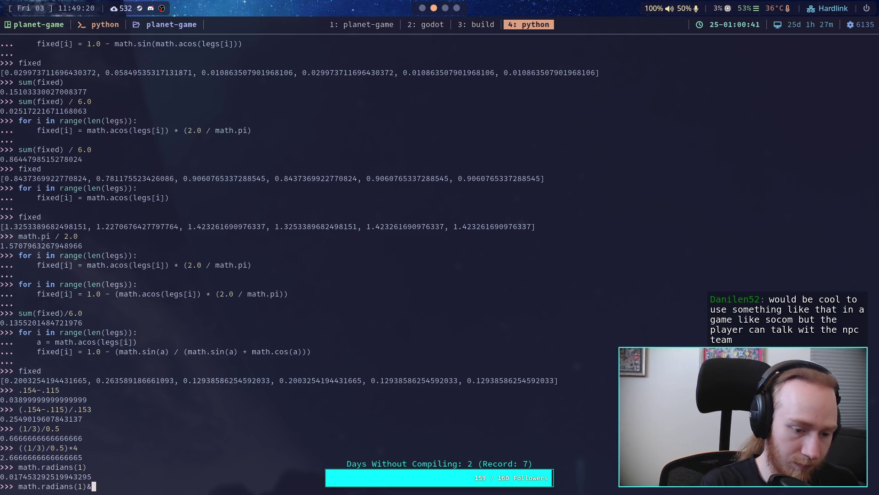
key("BackSpace")
type("**2")
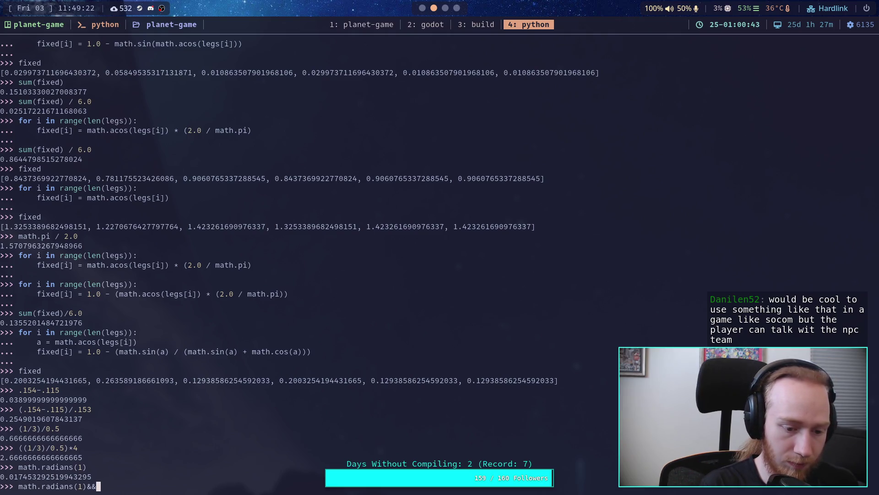
key("Return")
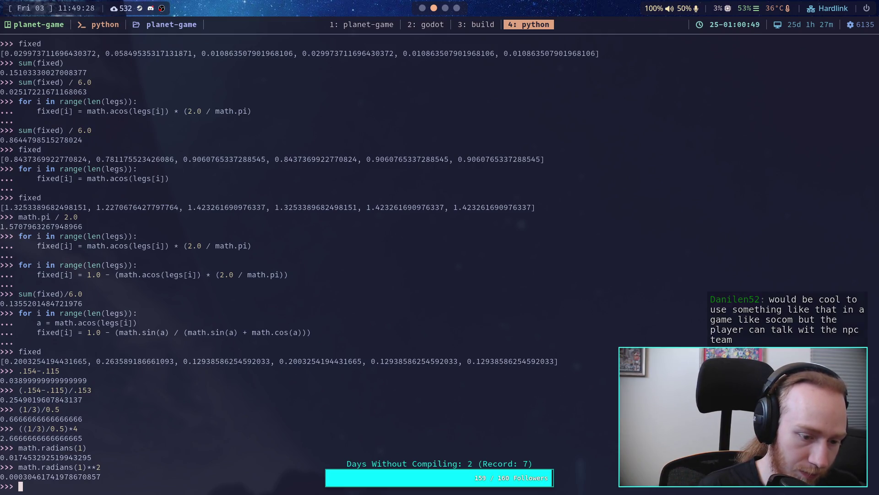
key("super+2")
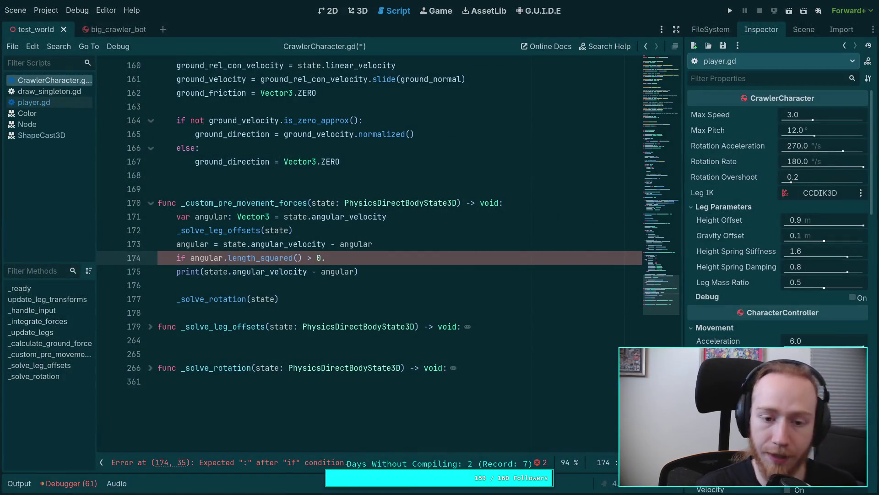
Set the if threshold to 3e-4 and indent the print under it
key("BackSpace")
key("BackSpace")
type("3e-4:")
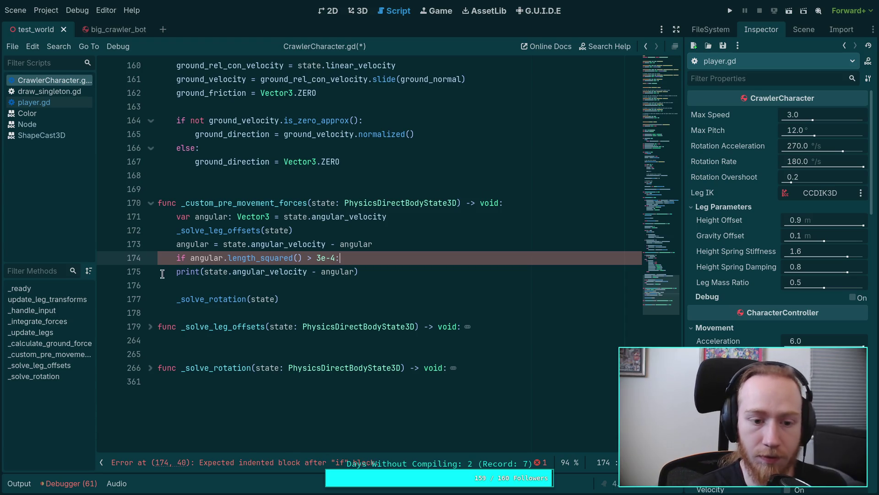
left_click(170, 273)
key("Tab")
Copy the if/print block to just below _solve_rotation(state)
left_click(180, 257)
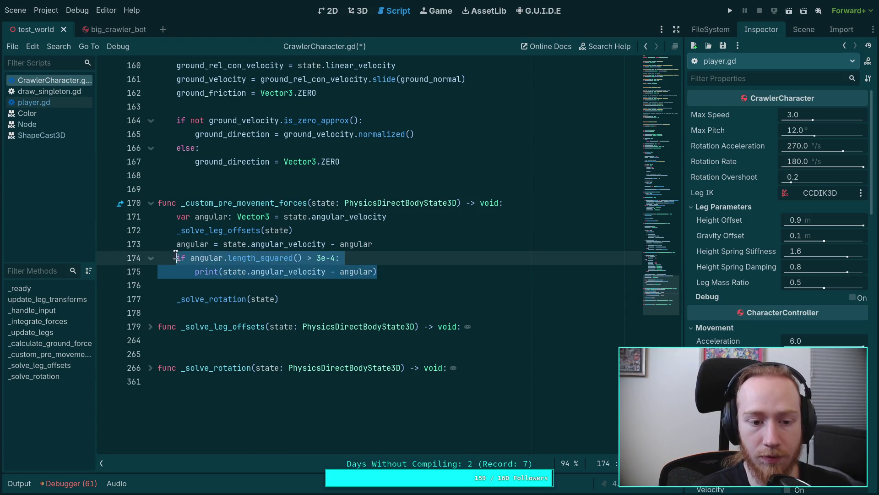
mouse_move(178, 258)
left_mouse_down()
mouse_move(340, 259)
mouse_move(397, 271)
left_mouse_up()
right_click(322, 270)
left_click(333, 315)
left_click(333, 300)
key("Return")
key("ctrl+v")
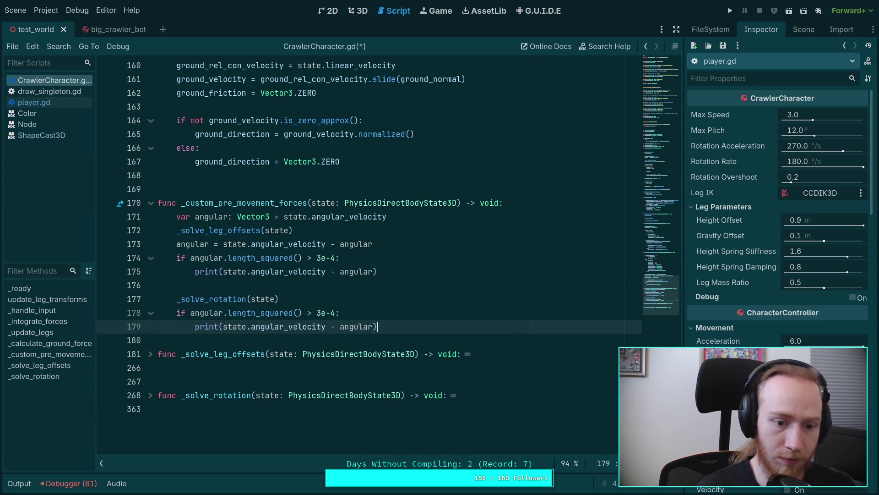
Duplicate the angular declaration on a new line before _solve_rotation
left_click(269, 217)
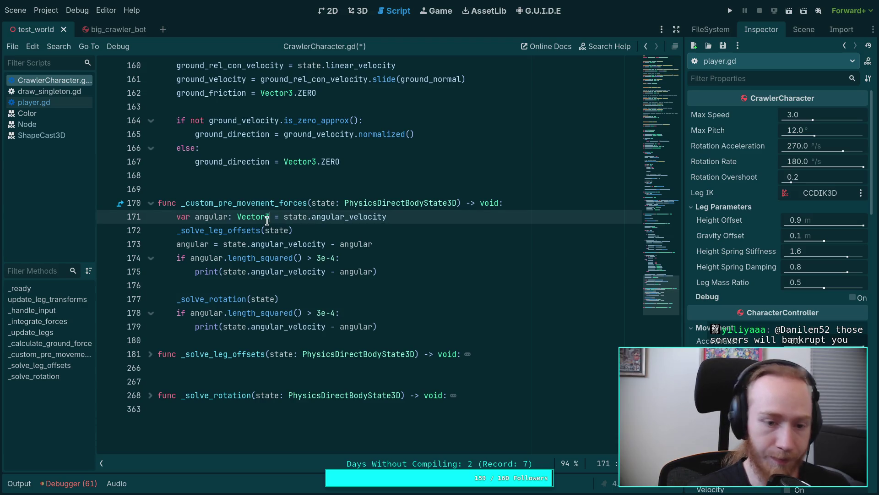
key("Down")
key("Down")
key("Down")
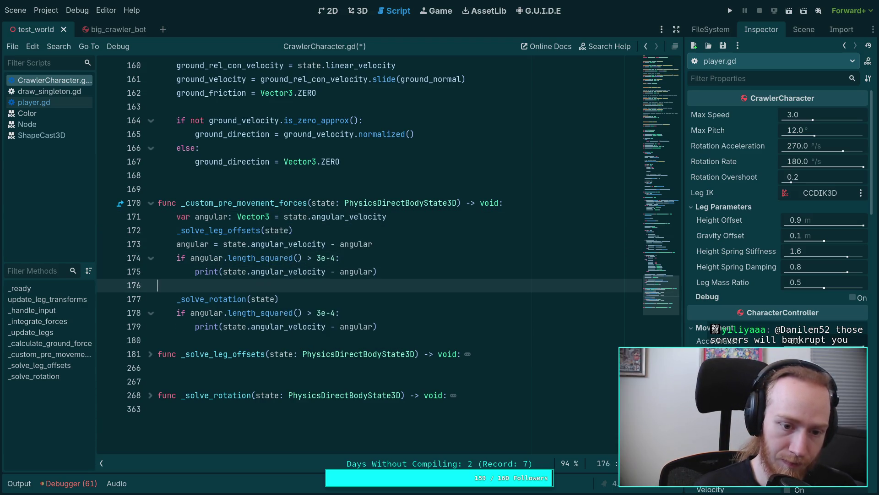
key("Return")
key("ctrl+v")
key("BackSpace")
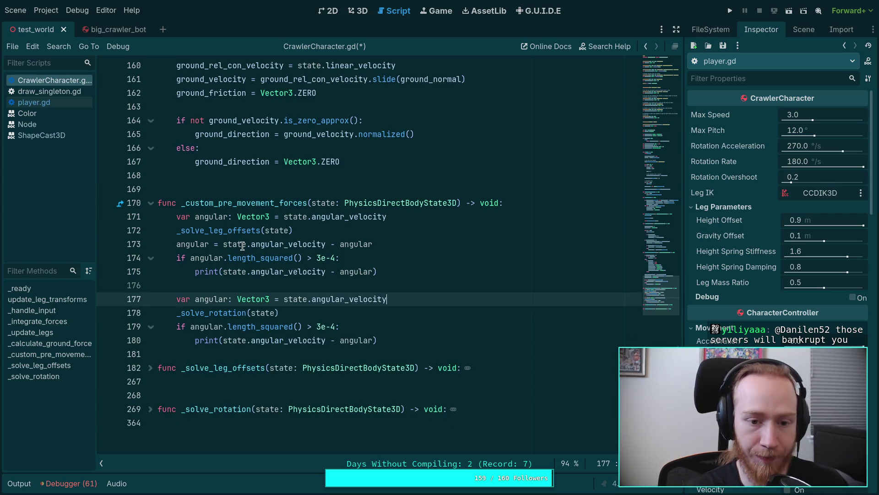
Add the angular difference line right after _solve_rotation(state)
left_click(243, 244)
left_click(242, 258)
key("Down")
key("Down")
key("Down")
key("Up")
key("End")
key("Return")
key("ctrl+v")
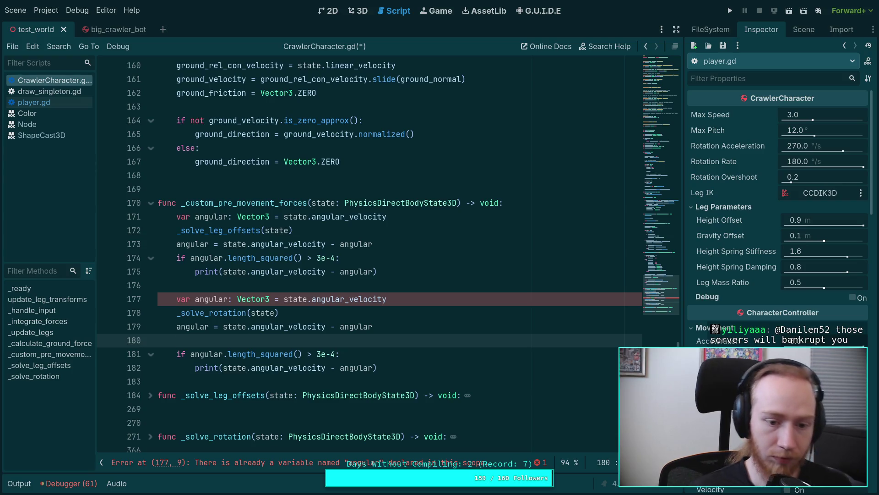
key("BackSpace")
Turn the duplicate declaration into a plain angular reassignment and save the script
double_click(182, 299)
key("Delete")
key("Delete")
left_click_drag(208, 299, 251, 298)
key("BackSpace")
key("ctrl+s")
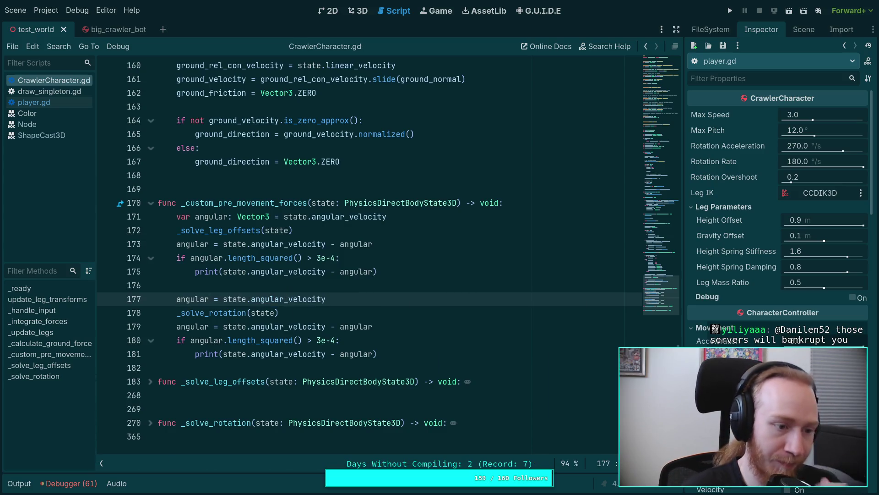
mouse_move(324, 293)
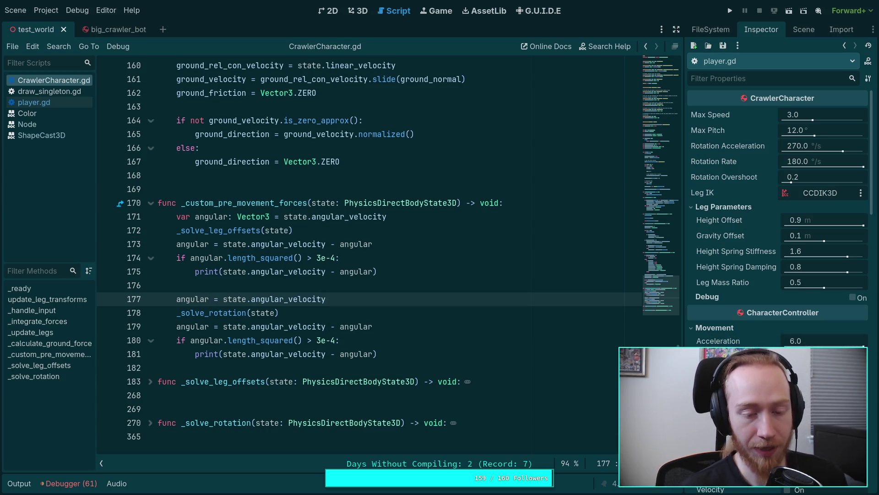
left_click(349, 284)
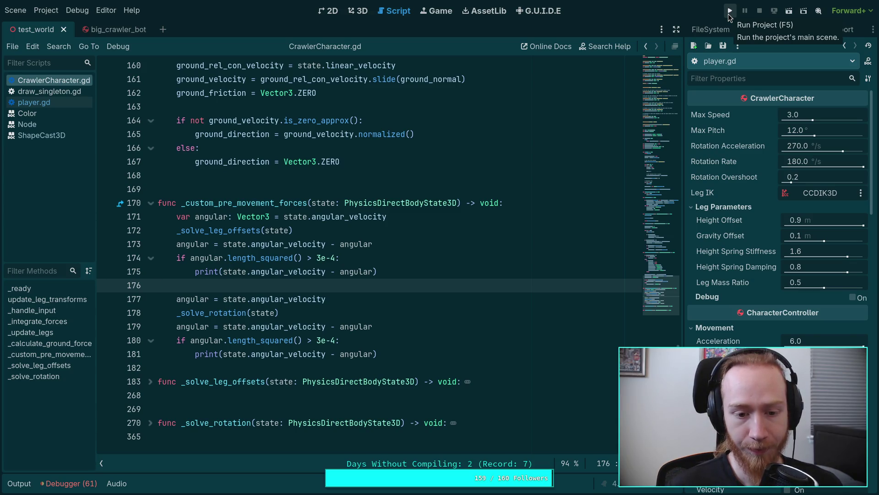
Prefix the rotation print with 'Rotation step: ' and the offset print with 'Offset step: ', then save
left_click(372, 341)
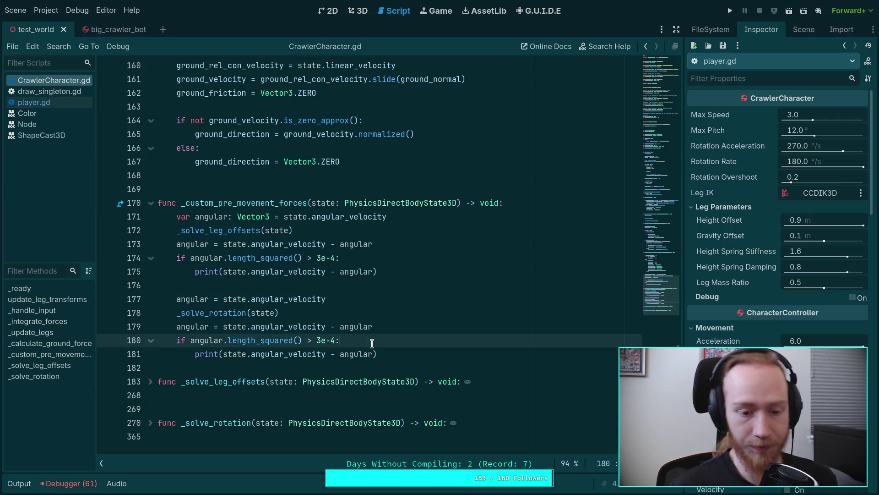
left_click(222, 354)
type("''")
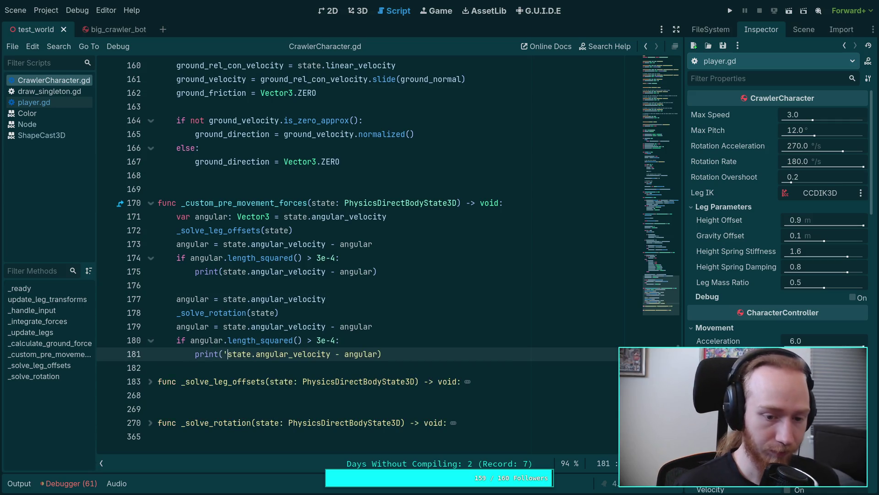
type(",")
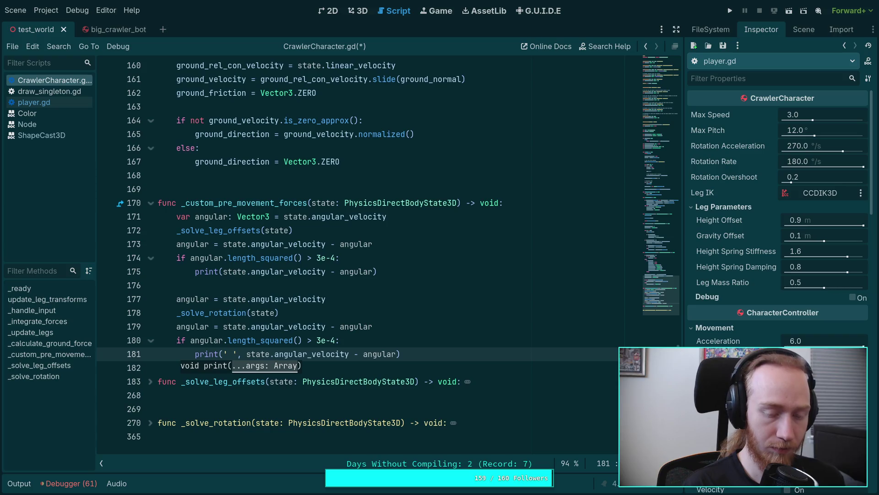
type("Rotation step:")
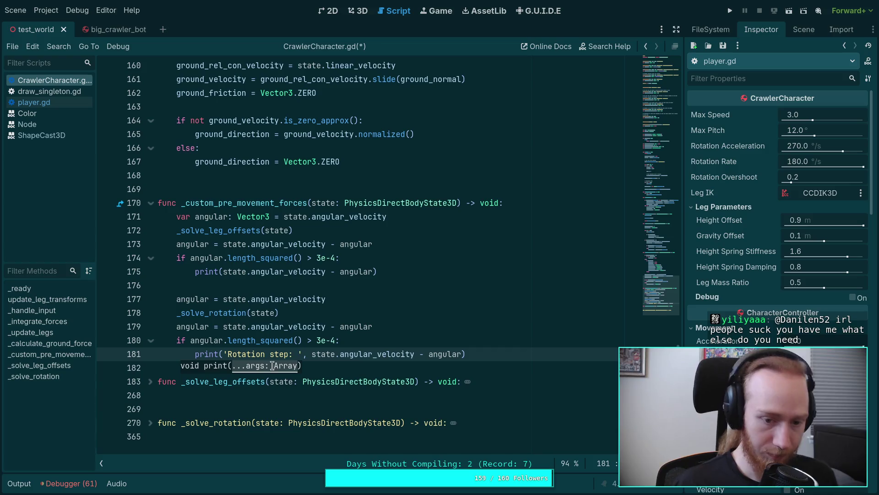
left_click(226, 272)
type("'")
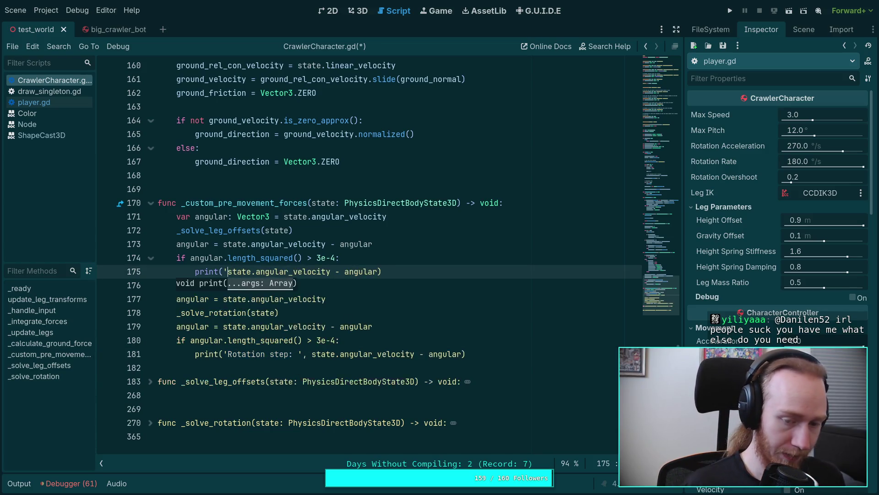
type(",")
key("Left")
key("Left")
key("Left")
type("Offset ")
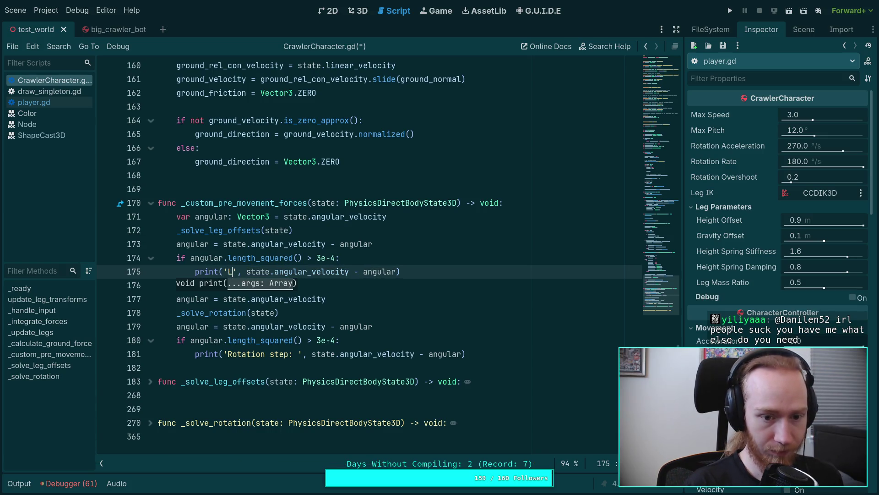
type("stey")
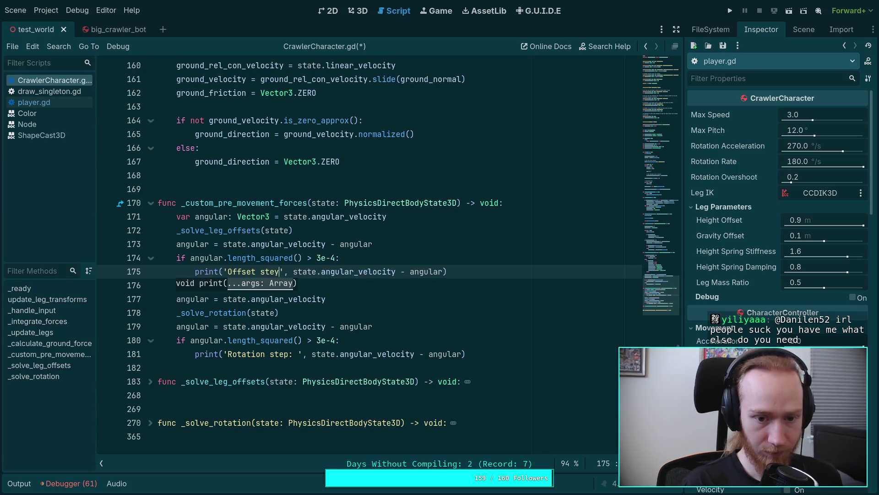
type(":")
key("ctrl+s")
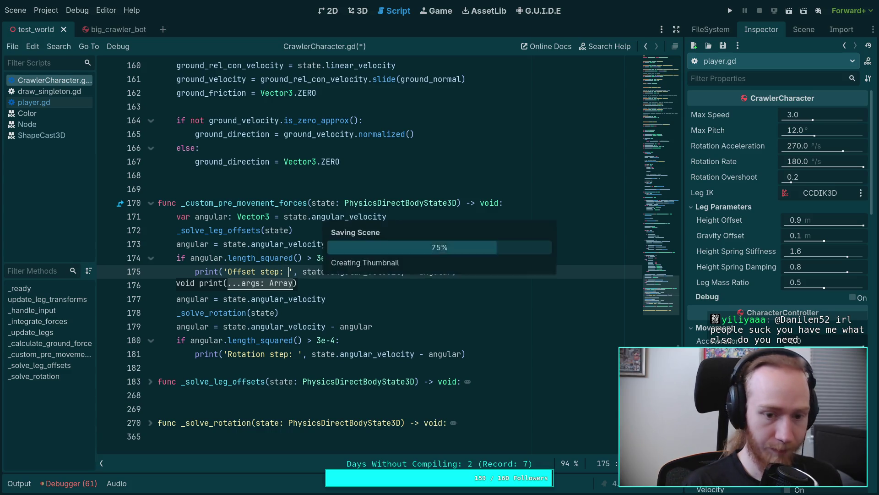
Test-run the game, then lift the Player about 6.3 units up to the ramp's height
left_click(729, 11)
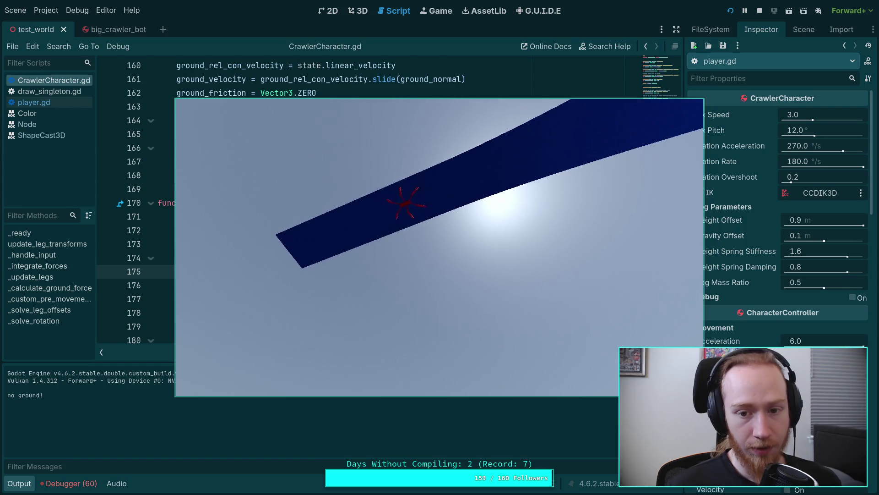
key("F8")
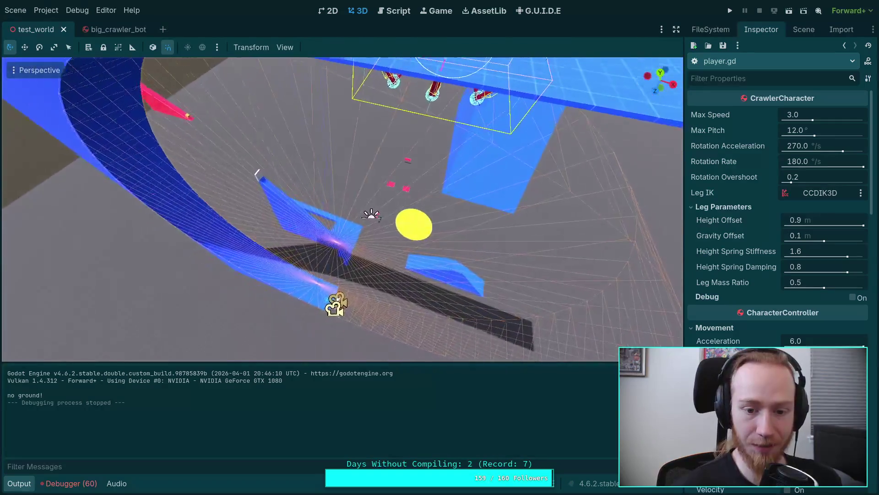
left_click(341, 302)
left_click_drag(339, 287, 323, 139)
left_click_drag(331, 224, 349, 98)
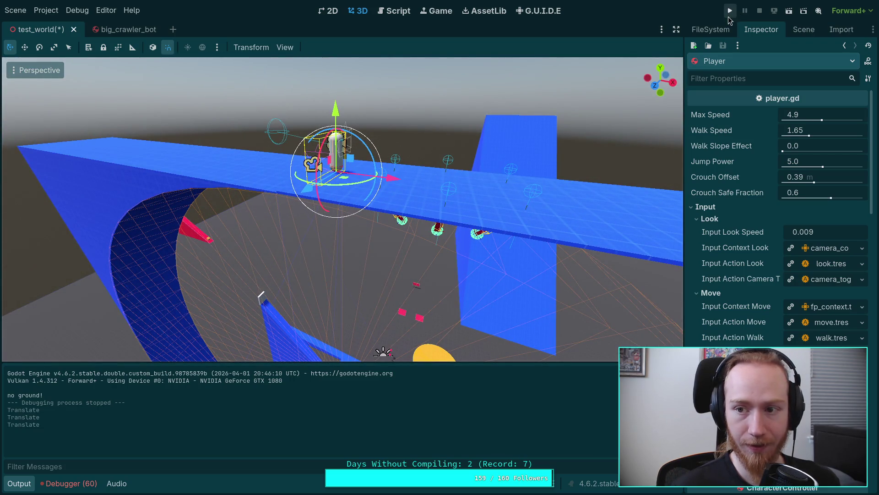
Run the game from the new Player position and advance the physics several single ticks
left_click(730, 11)
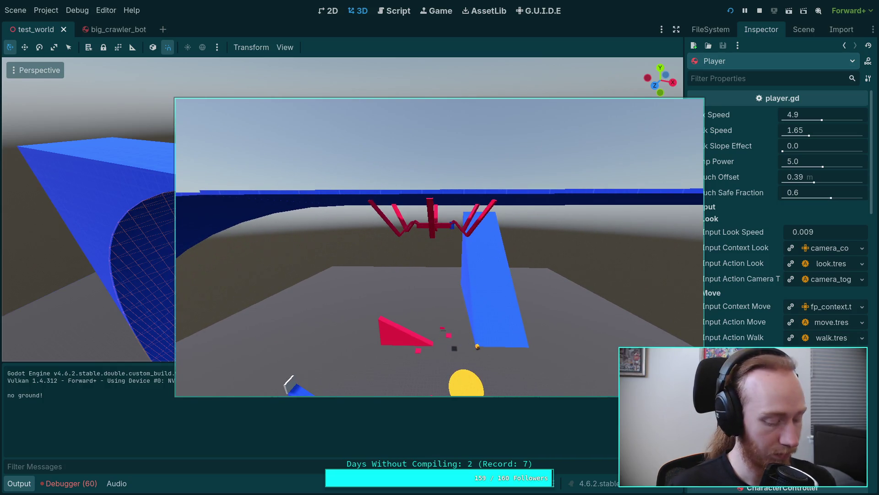
key("period")
key("period")
key("period")
key("period")
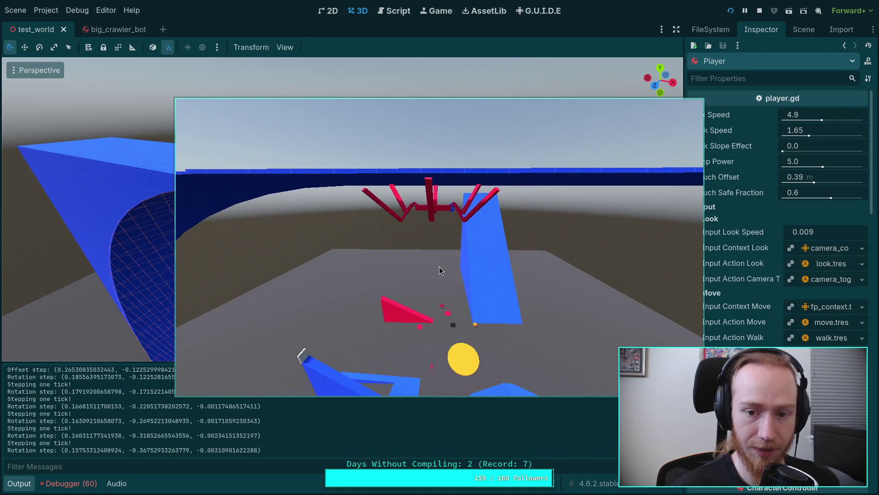
key("period")
key("period")
key("period")
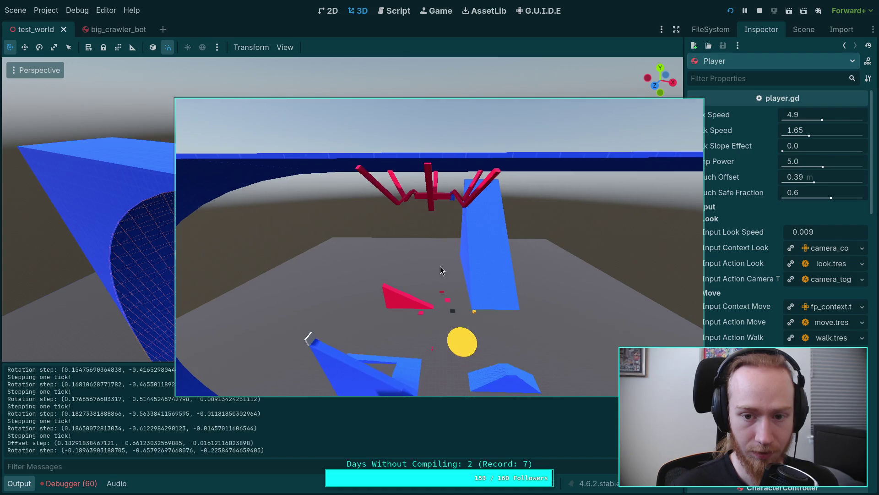
key("period")
key("period")
key("period")
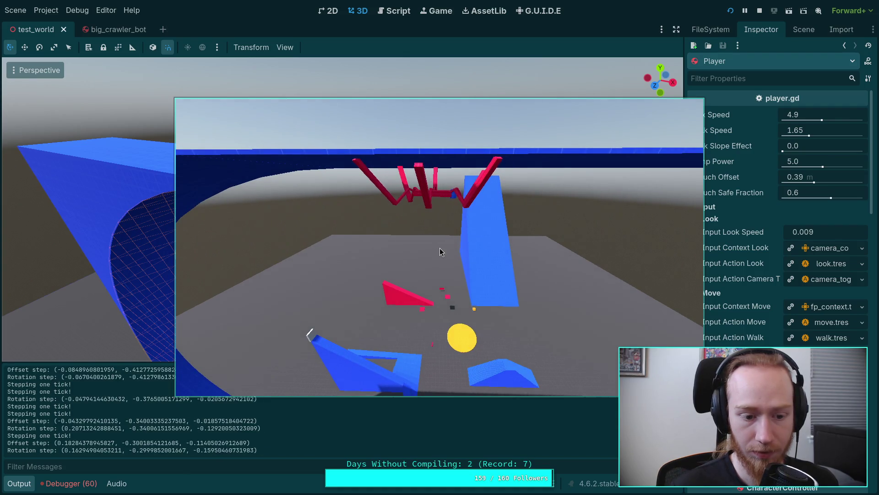
key("period")
key("period")
key("period")
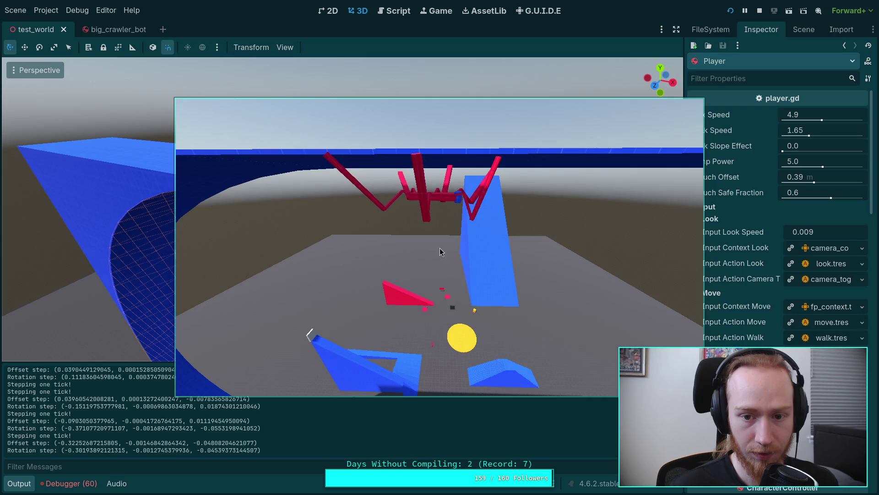
key("period")
key("period")
key("period")
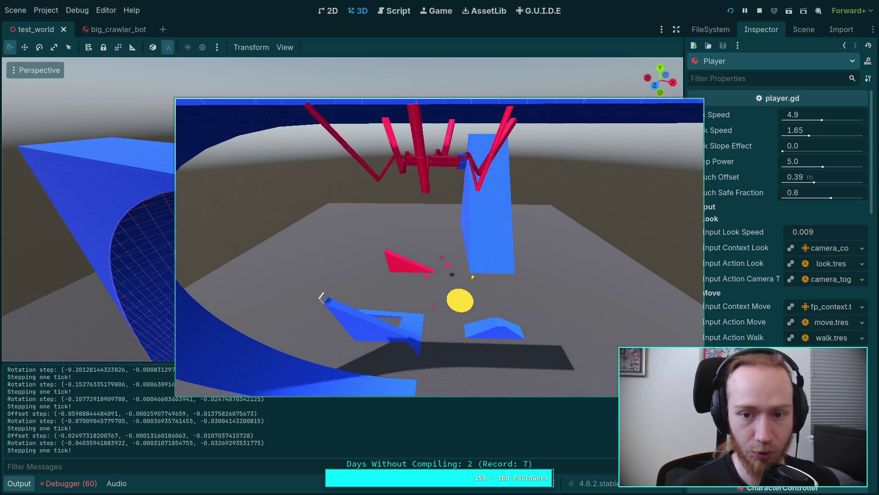
key("period")
key("period")
key("period")
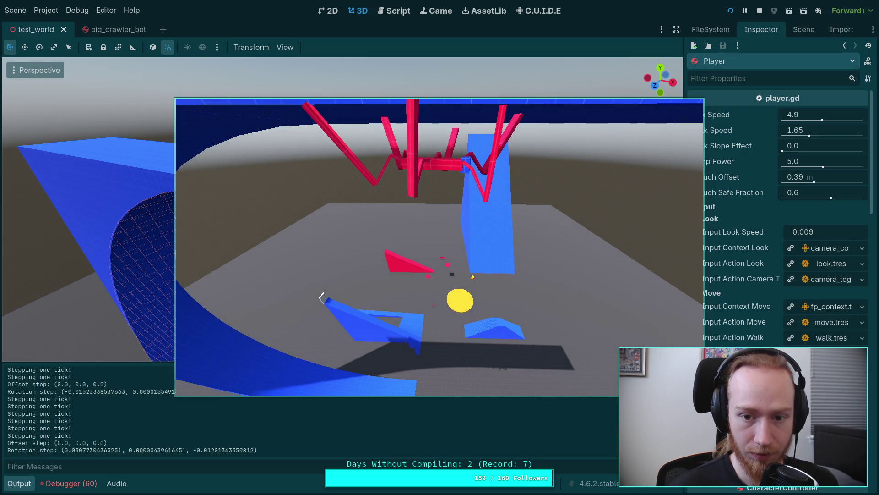
key("period")
key("period")
key("period")
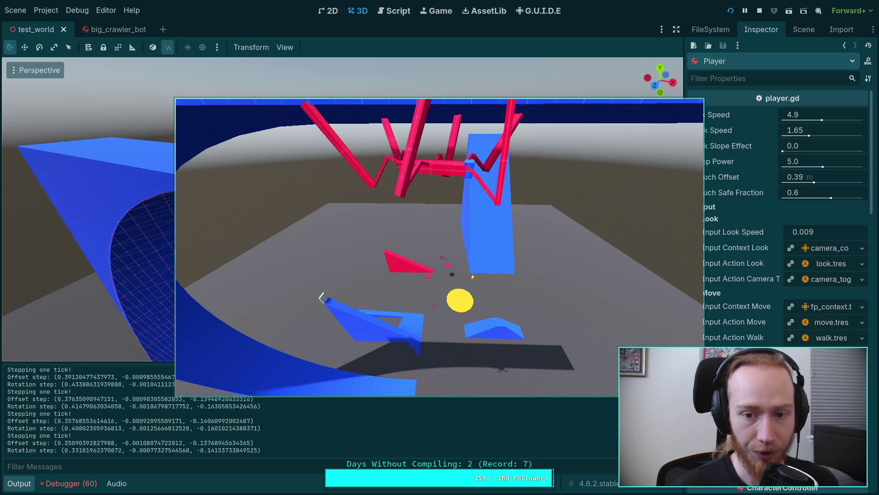
key("period")
key("period")
key("period")
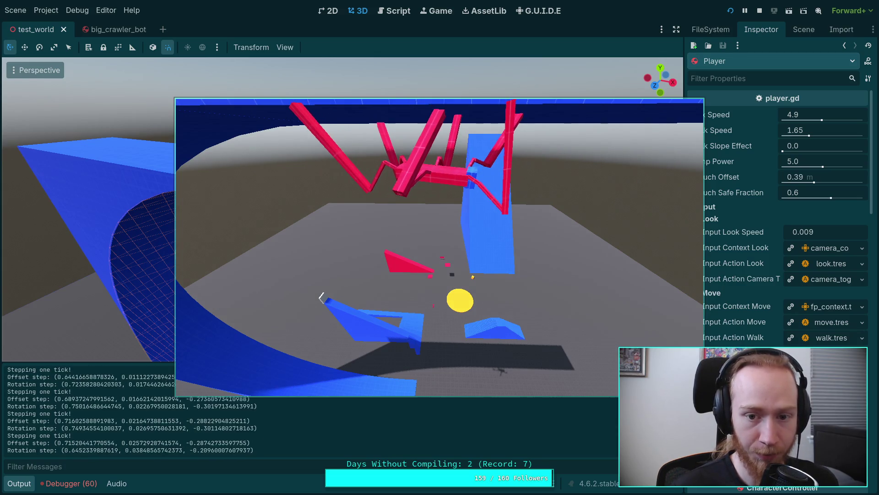
Keep stepping the crawler tick by tick until it logs 'no ground!', then stop the game with F8
key("period")
key("period")
key("period")
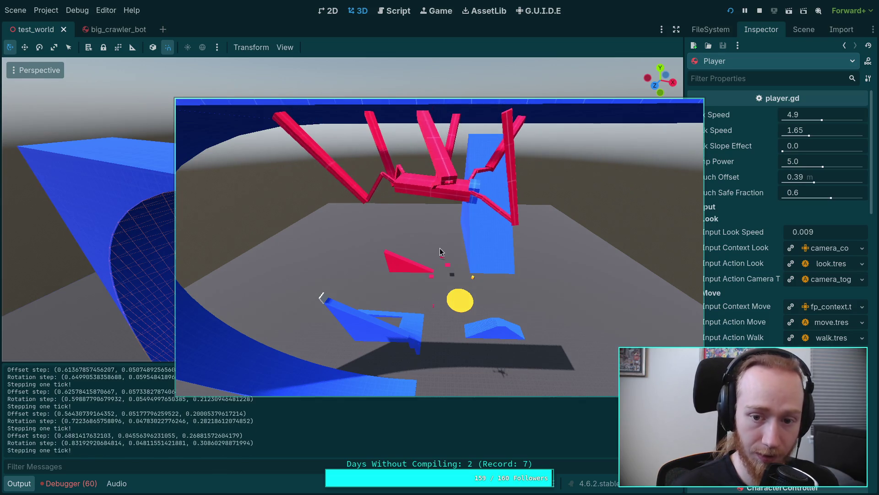
key("period")
key("period")
key("period")
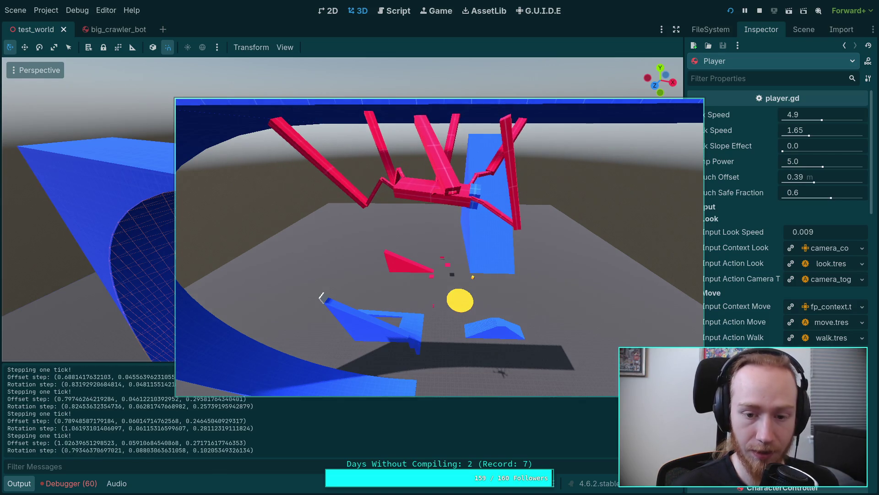
key("period")
key("period")
key("period")
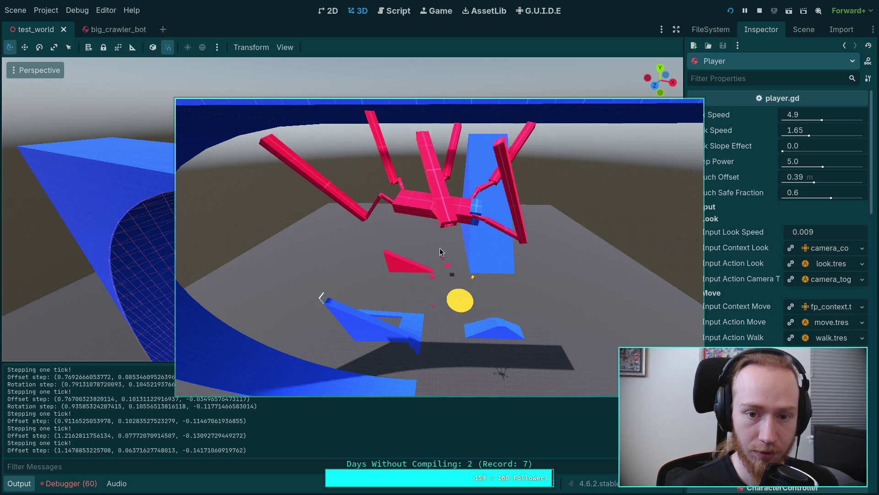
key("period")
key("period")
key("period")
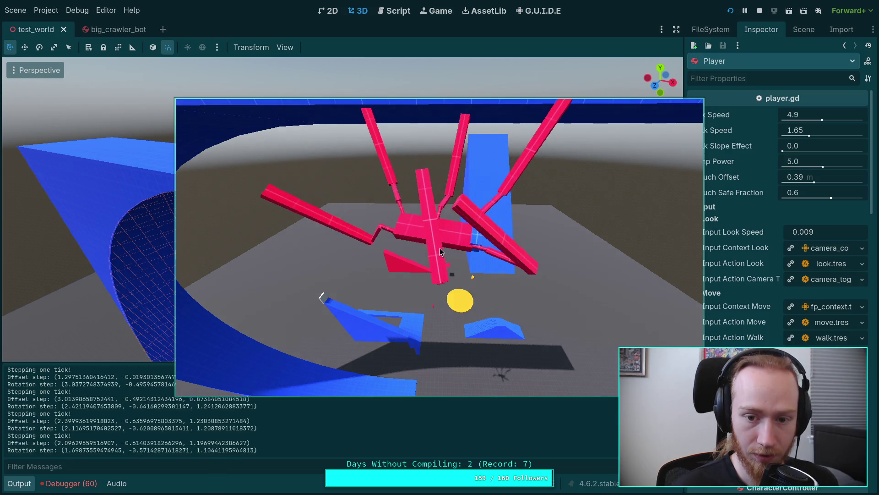
key("period")
key("period")
key("period")
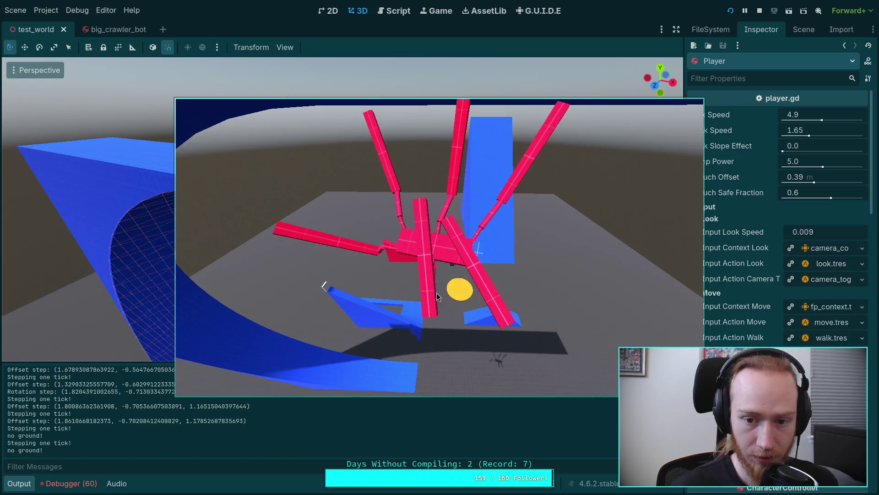
key("period")
key("period")
key("period")
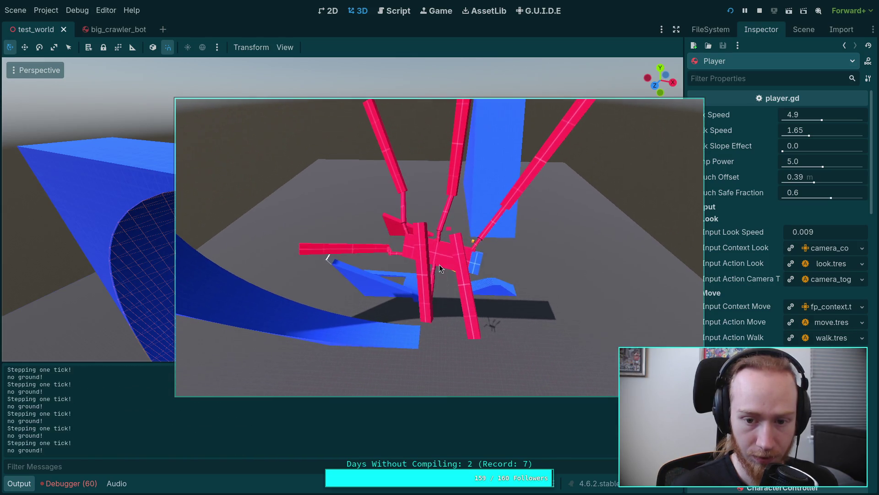
key("period")
key("period")
key("period")
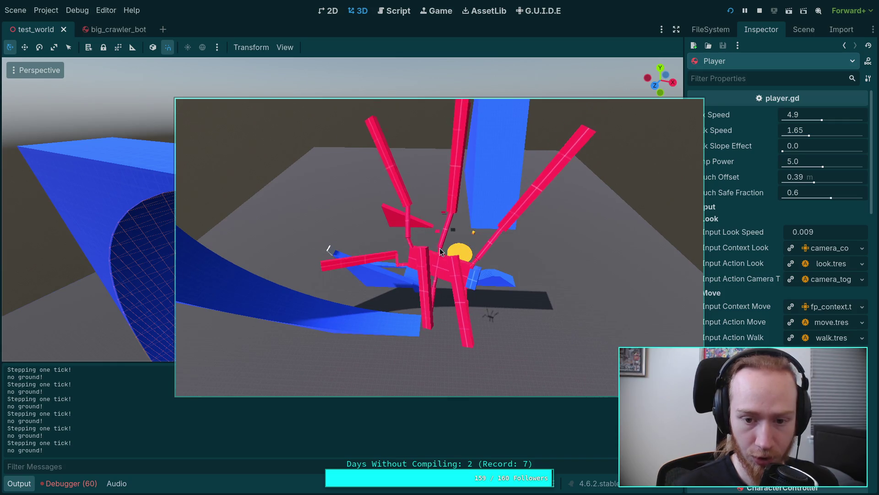
key("period")
key("period")
key("period")
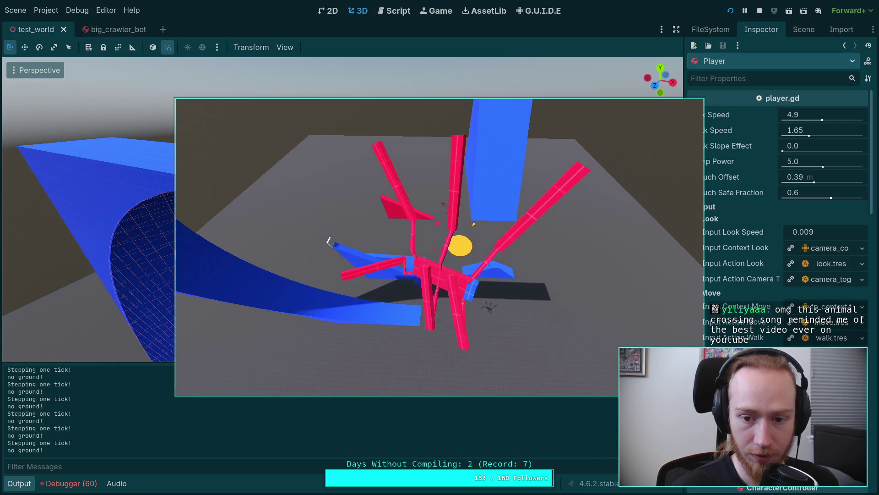
key("period")
key("period")
key("period")
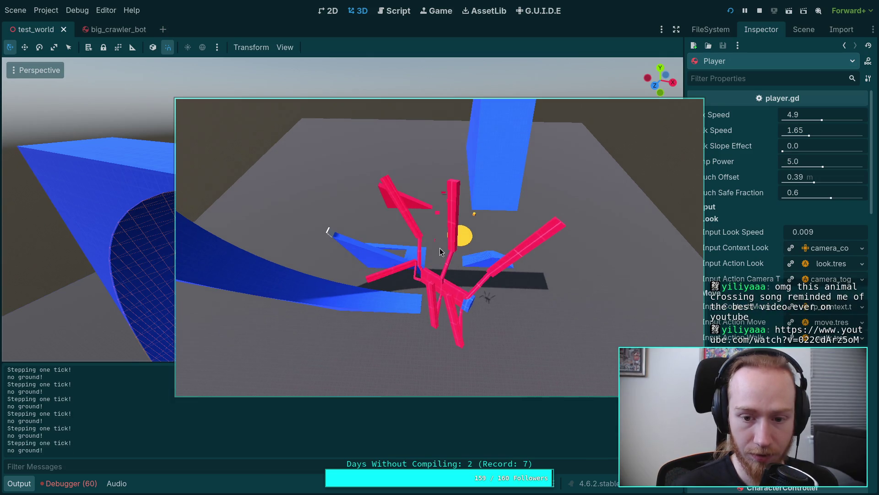
key("period")
key("period")
key("period")
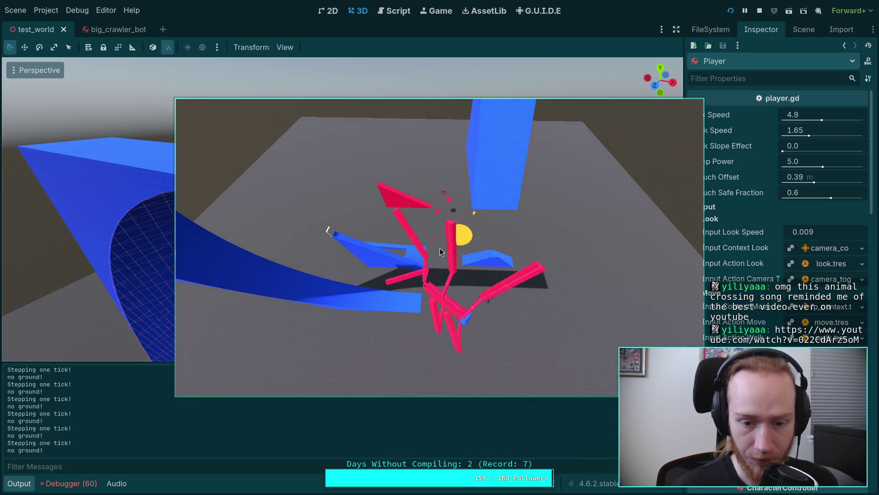
key("period")
key("period")
key("period")
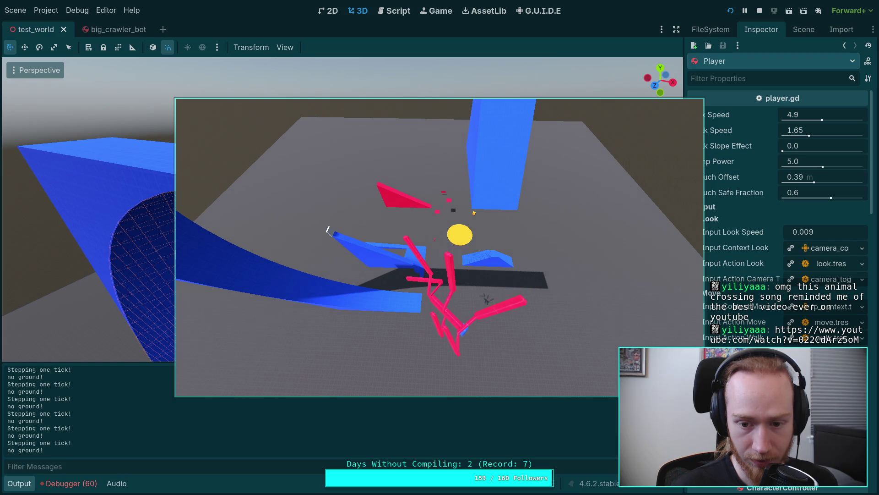
left_click(439, 252)
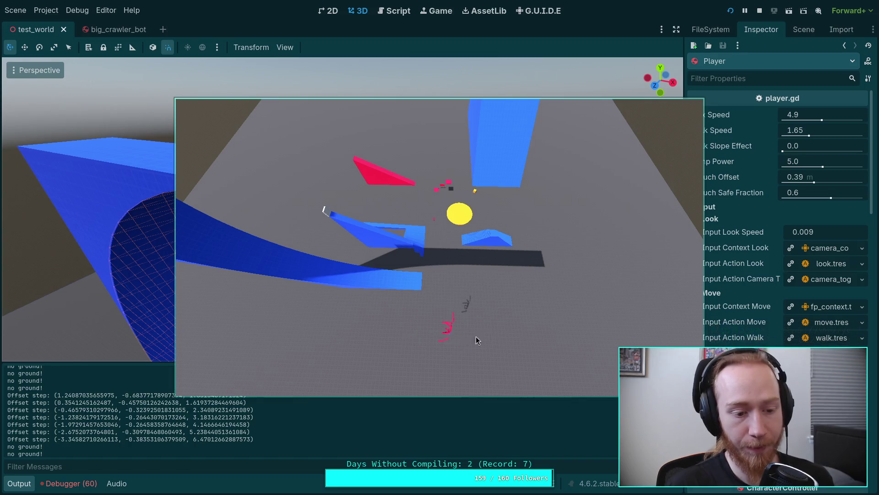
key("F8")
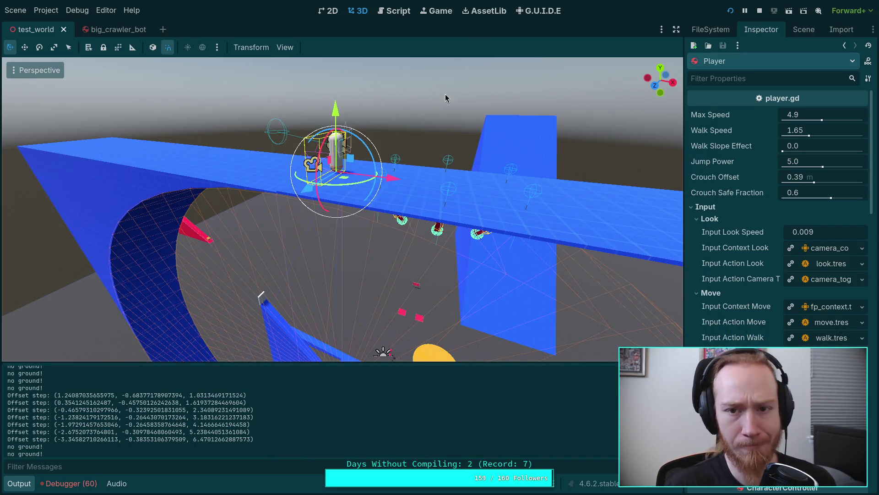
In the Script editor, scroll CrawlerCharacter.gd to line 172 in _custom_pre_movement_forces
left_click(398, 11)
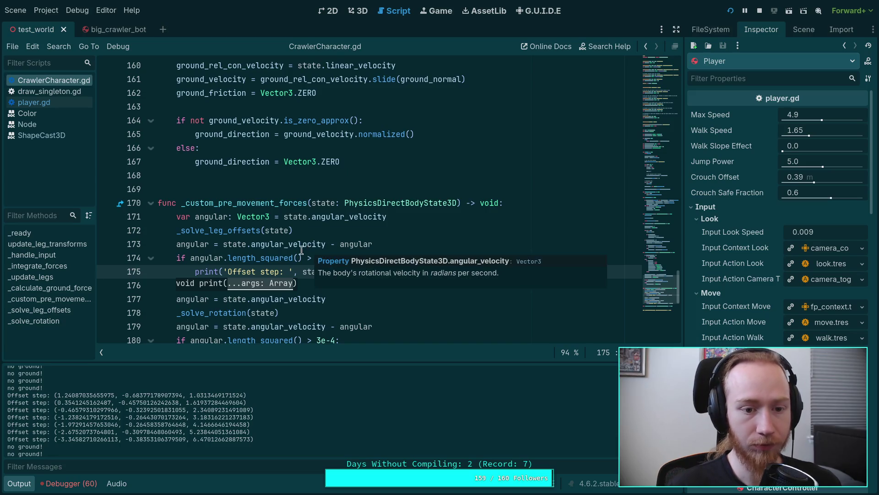
scroll(309, 249, "up", 1)
left_click(213, 273)
scroll(259, 254, "up", 5)
scroll(259, 253, "up", 8)
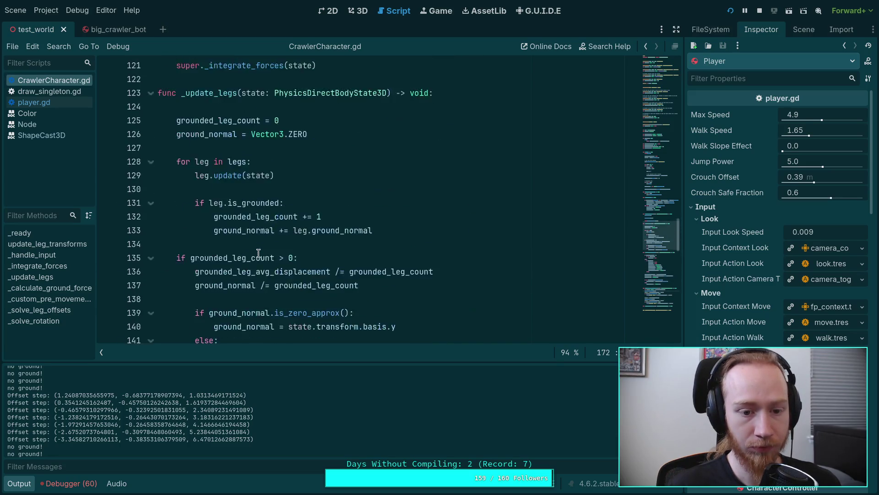
scroll(259, 254, "down", 13)
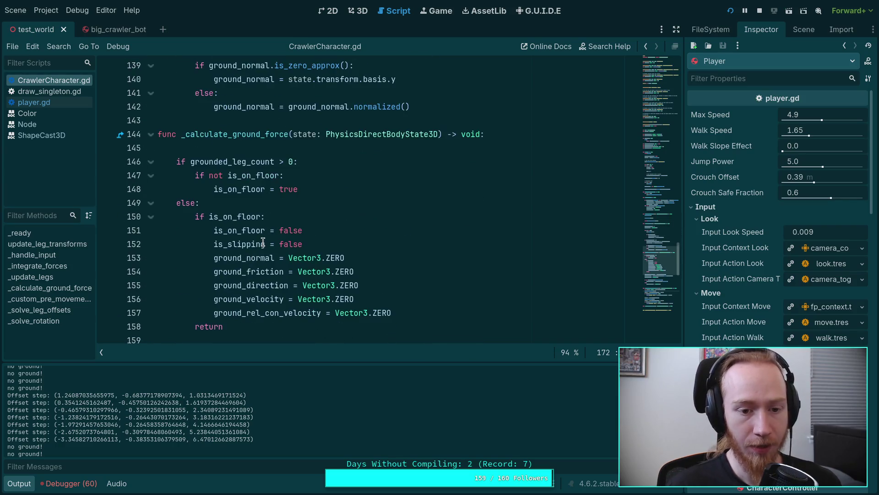
scroll(264, 238, "down", 4)
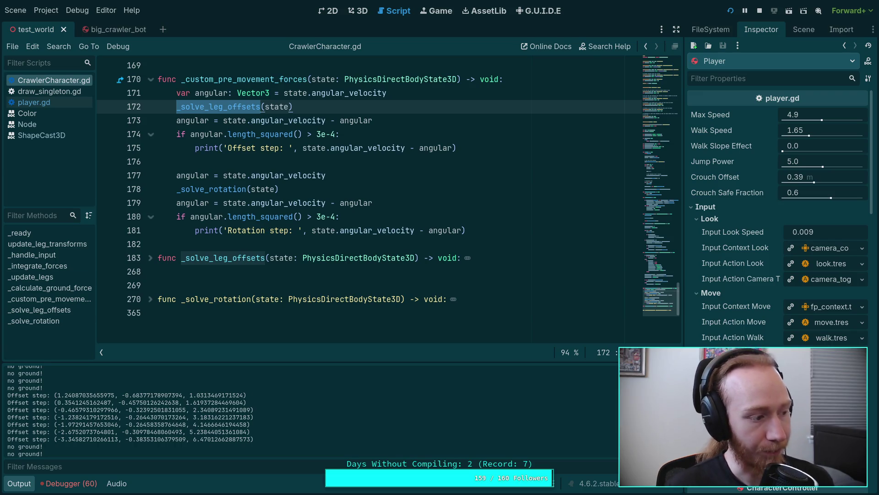
Briefly bring the running game forward, hide it again, then switch to the web browser
key("alt+Tab")
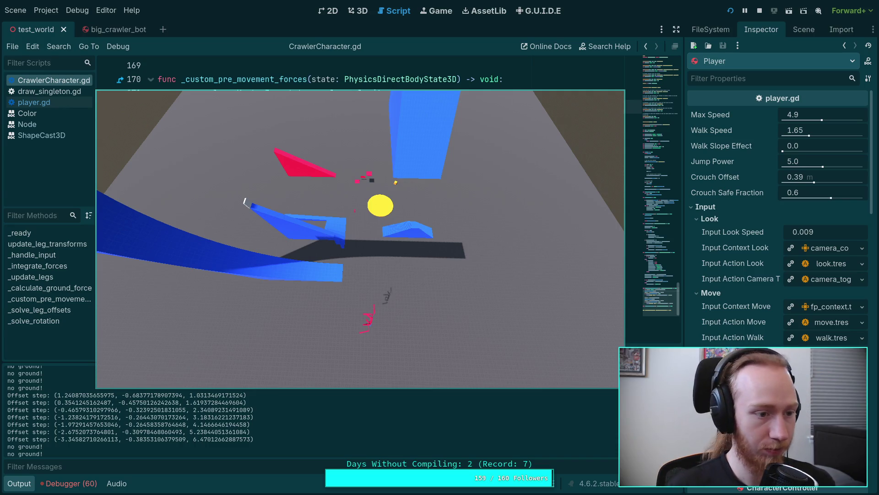
key("alt+Tab")
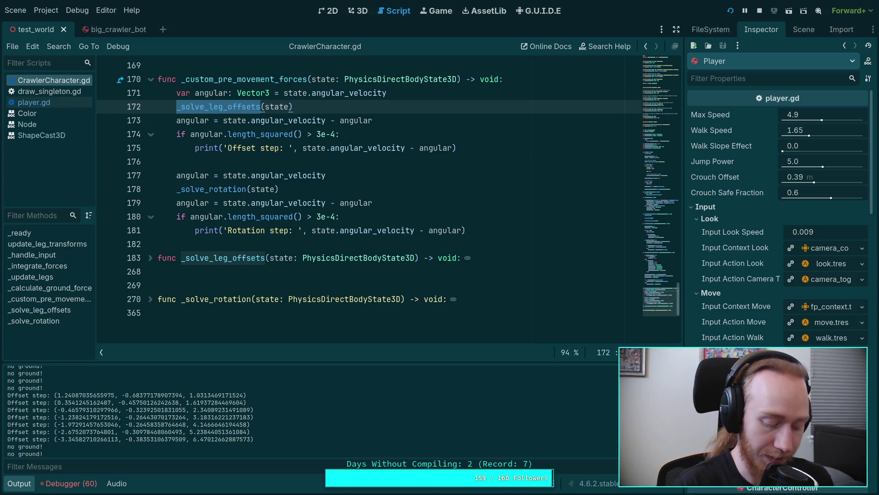
key("super+4")
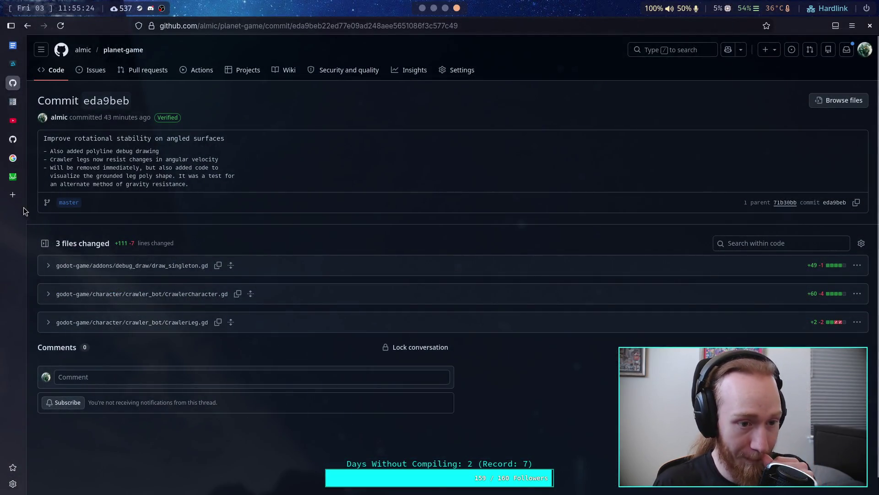
Open the shared YouTube link in a new tab, play it at slightly lower volume, then pause
key("ctrl+t")
type("https://www.youtube.com/watch?v=022CdArz5oM")
key("Return")
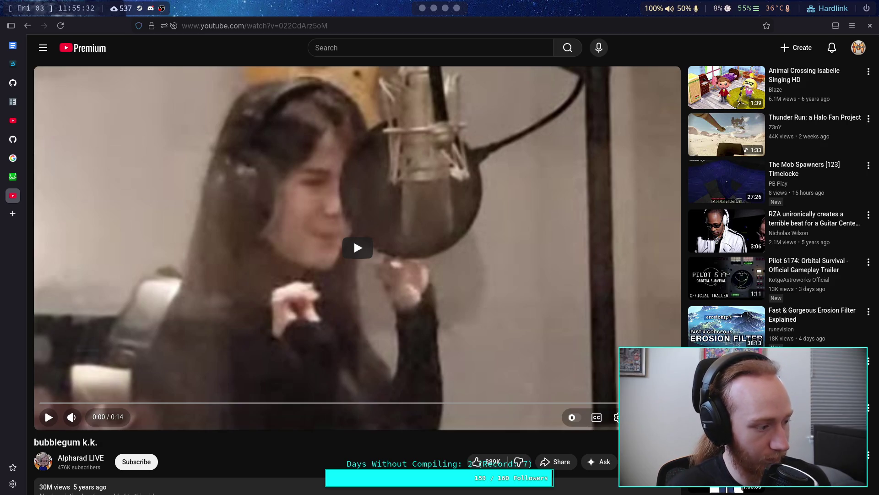
left_click(49, 417)
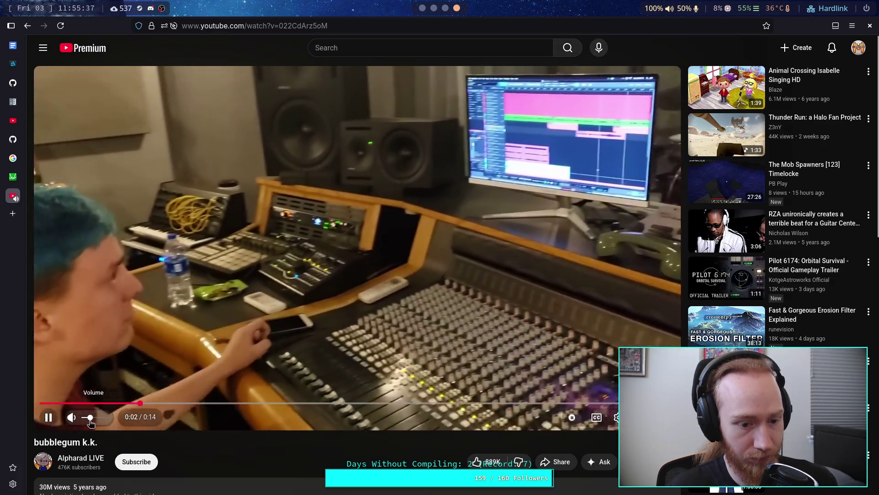
left_click_drag(91, 422, 91, 426)
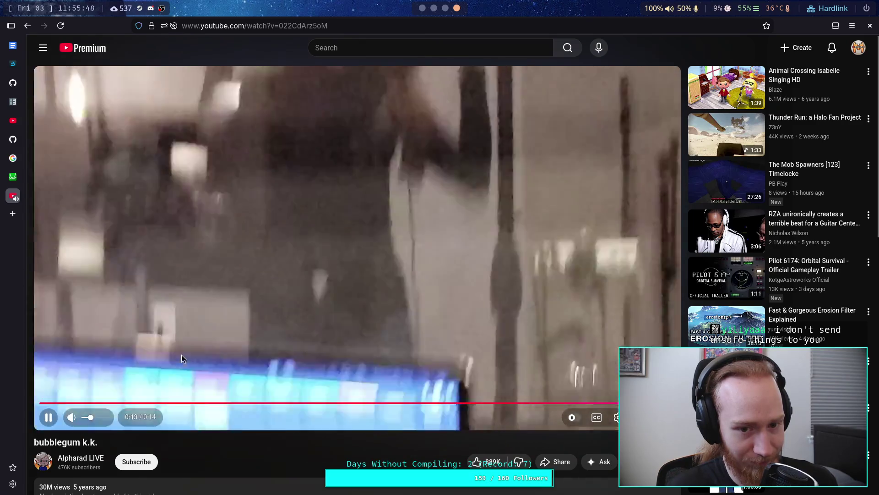
left_click(181, 354)
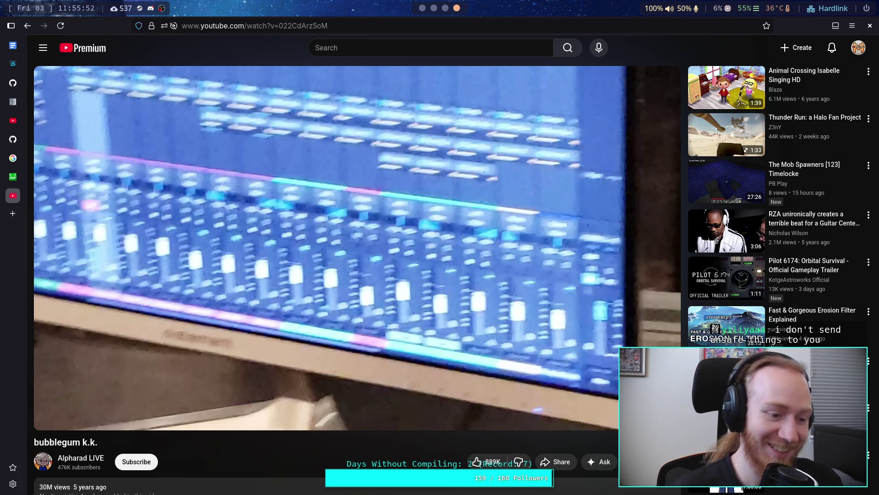
Scroll down the video page, expanding and then collapsing the full description
scroll(180, 356, "down", 4)
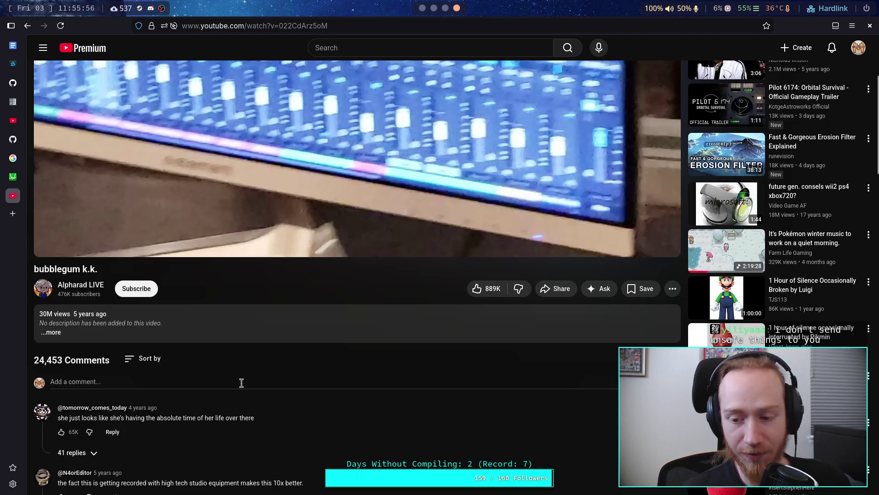
scroll(245, 375, "down", 1)
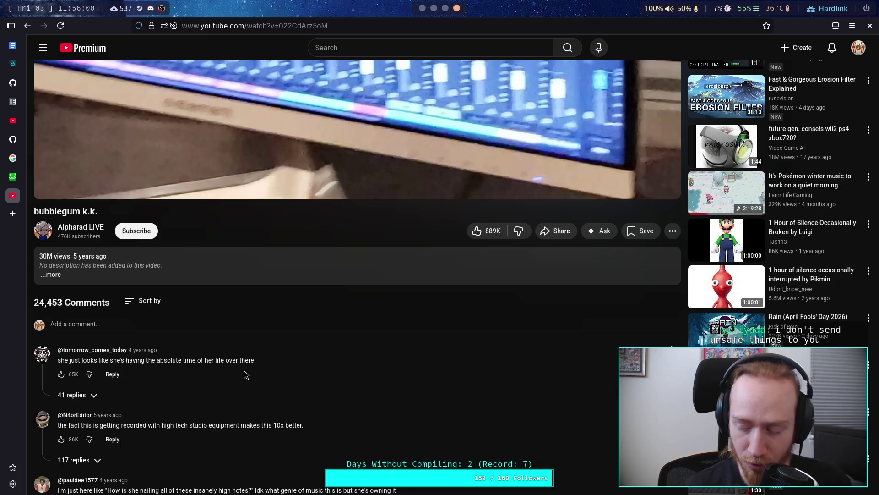
scroll(244, 370, "down", 2)
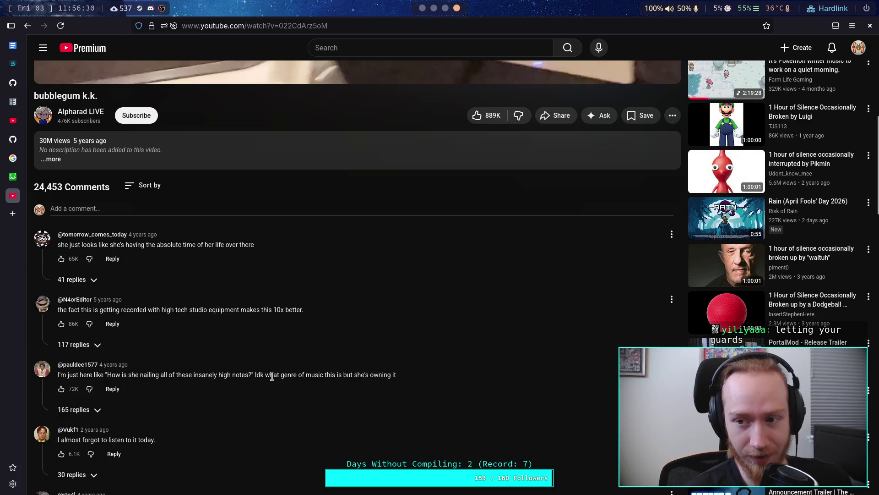
scroll(273, 376, "down", 3)
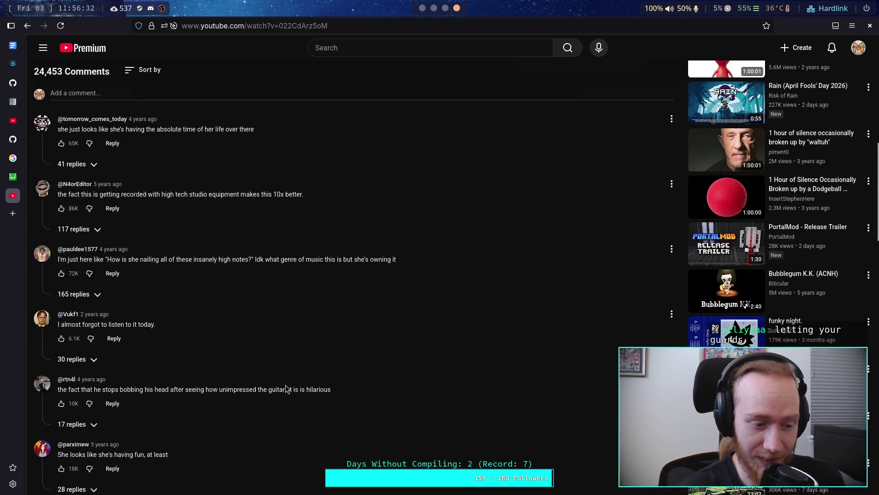
scroll(276, 360, "down", 2)
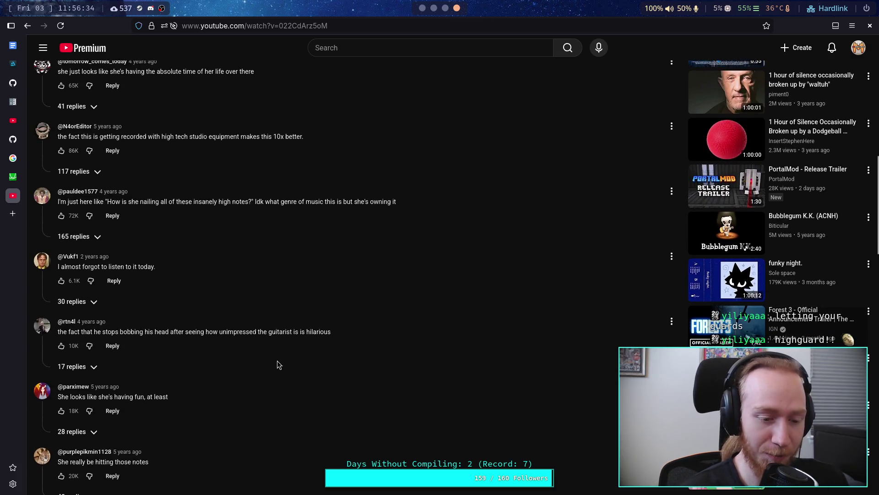
scroll(277, 361, "up", 15)
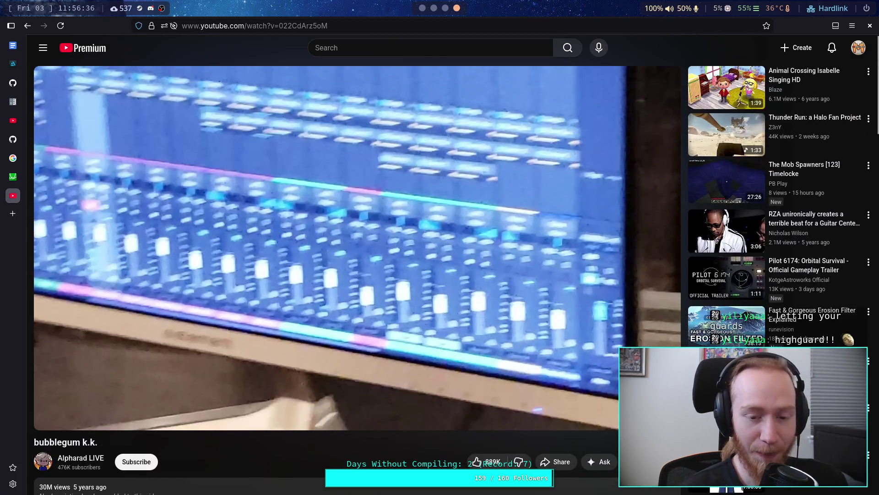
scroll(356, 385, "down", 5)
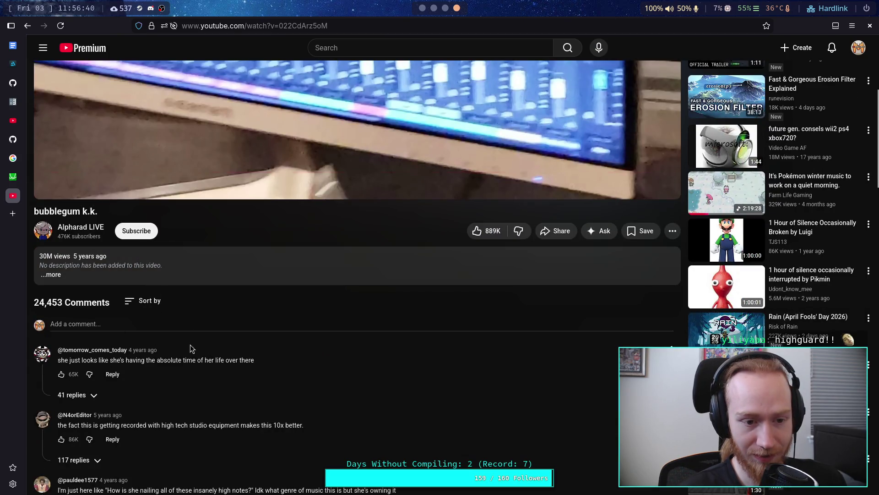
left_click(177, 278)
scroll(227, 285, "down", 8)
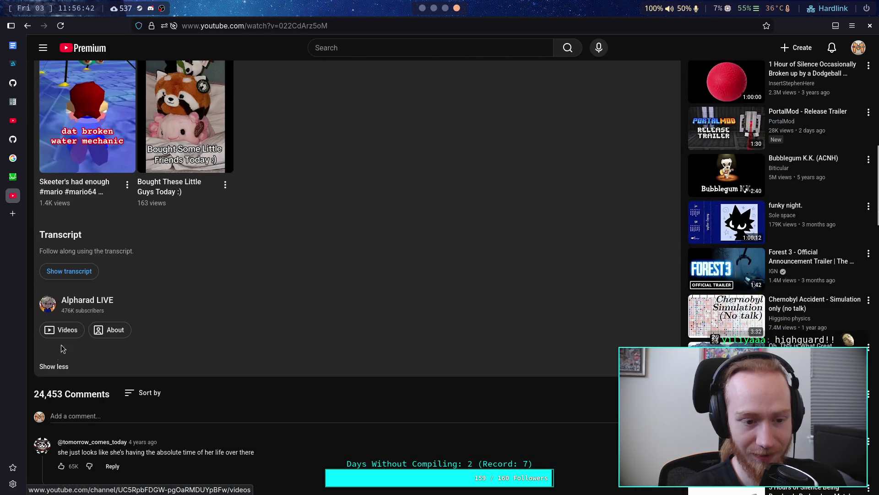
left_click(56, 366)
scroll(321, 380, "up", 5)
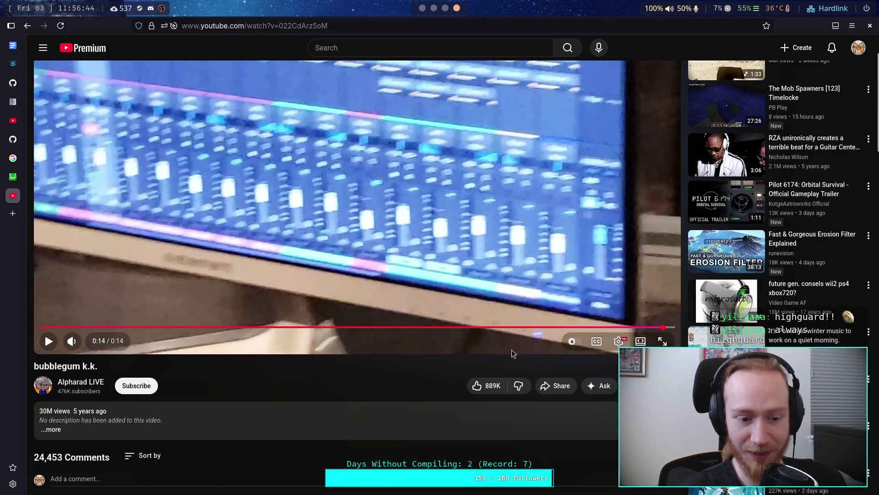
Rewind 'bubblegum k.k.' to 0:00, play it to 0:12, then return to the planet-game commit page
left_click_drag(666, 327, 25, 333)
scroll(295, 316, "up", 2)
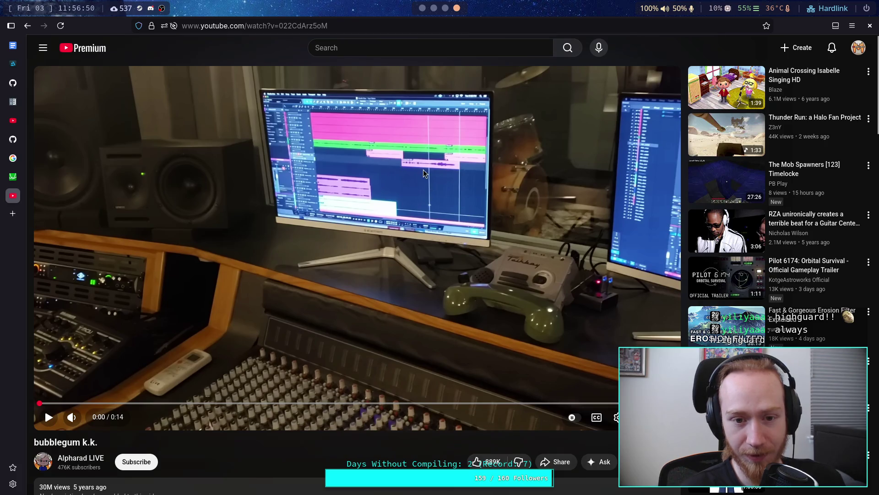
left_click(436, 287)
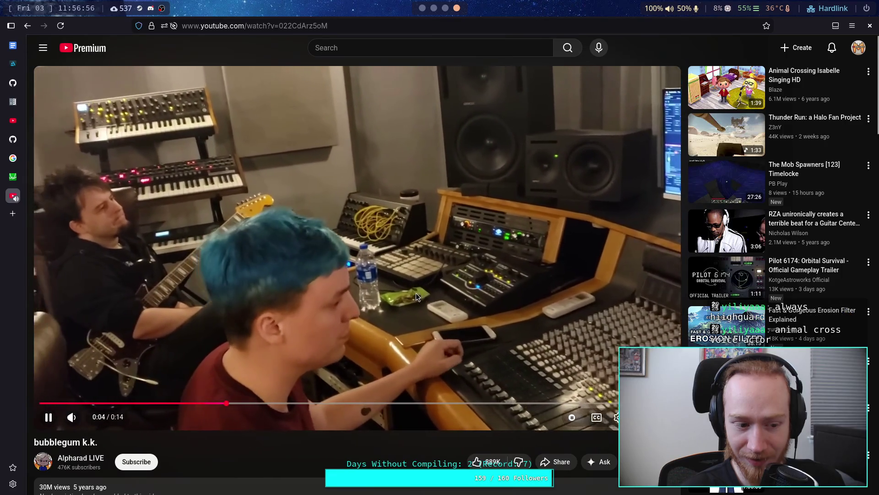
left_click(416, 294)
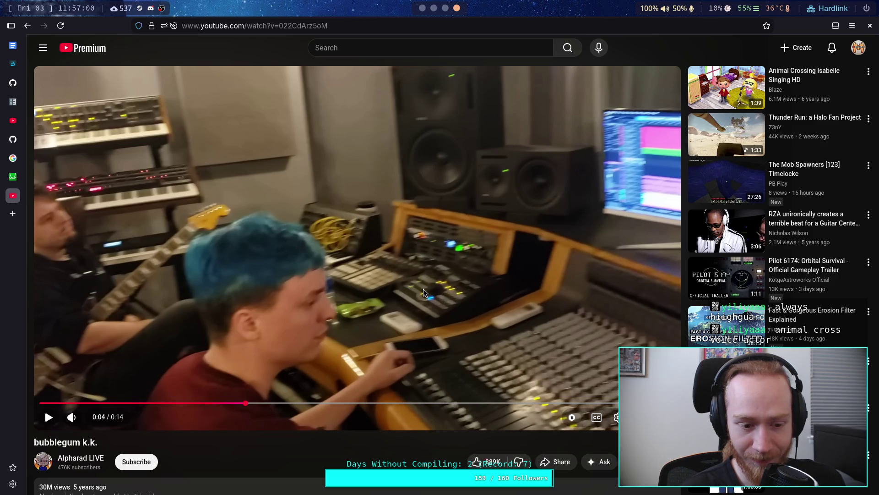
left_click(458, 295)
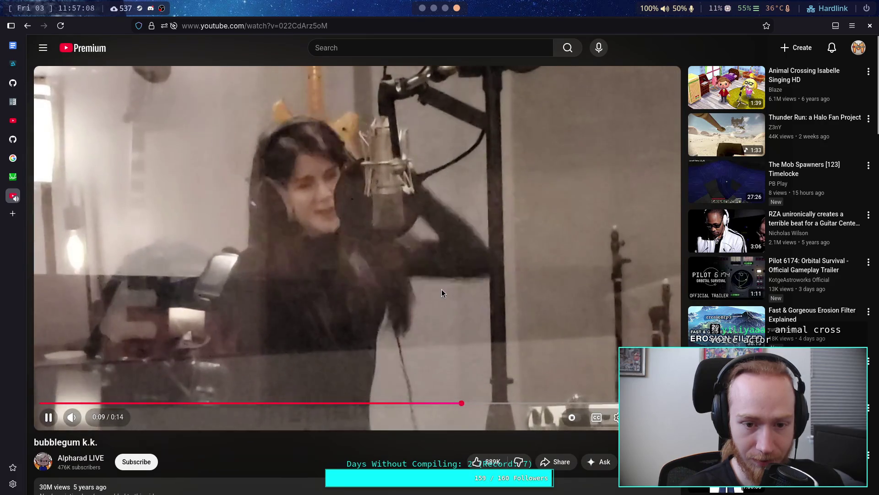
left_click(464, 282)
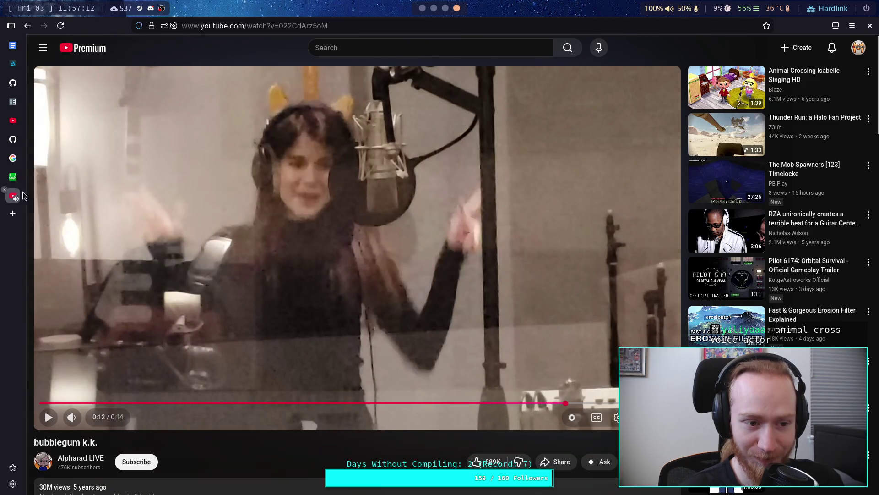
left_click(13, 83)
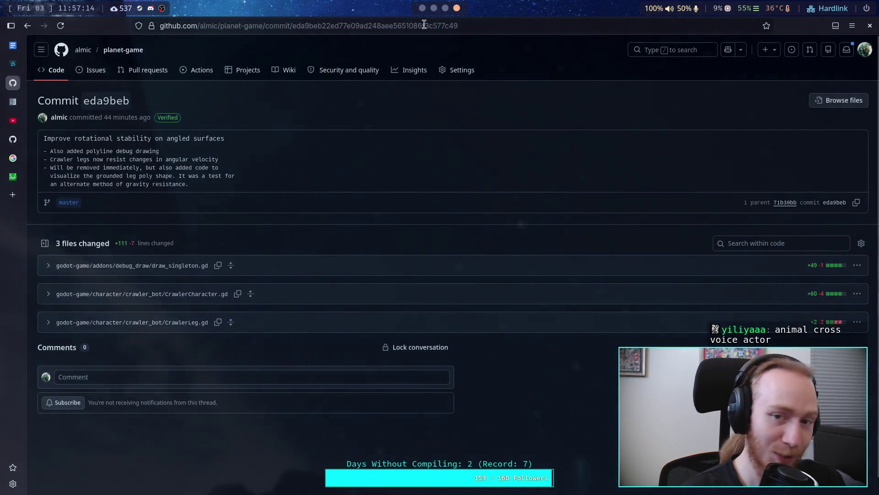
Check the earlier angle calculations in the tmux Python REPL, then return to the Godot script editor
key("super+1")
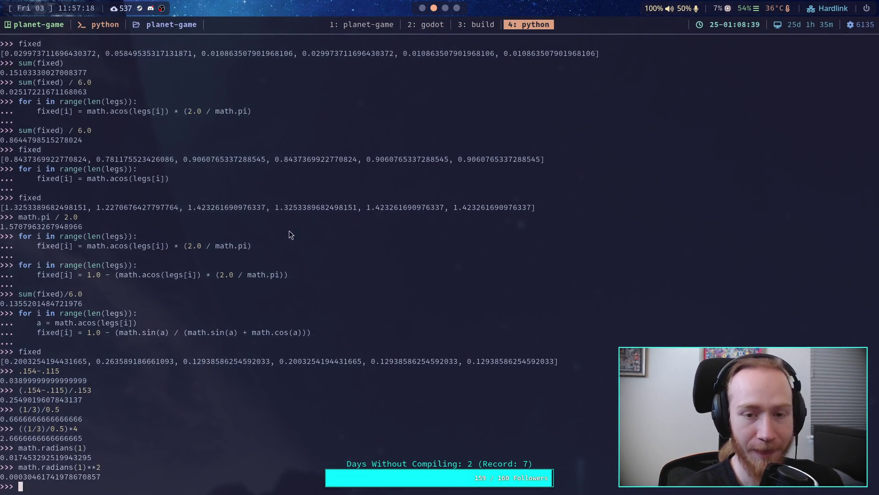
left_click(422, 11)
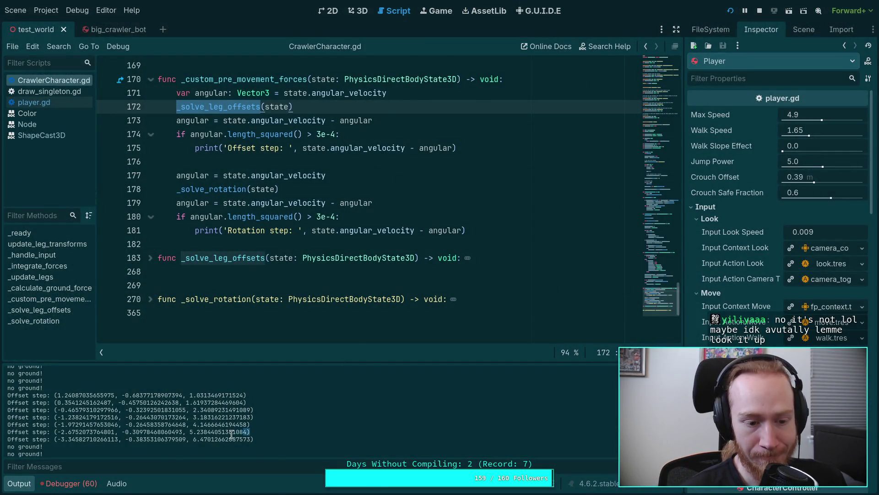
Jump from the _solve_leg_offsets call on line 172 to its definition via Lookup Symbol
left_click_drag(249, 432, 34, 395)
scroll(346, 193, "up", 2)
left_click(220, 187)
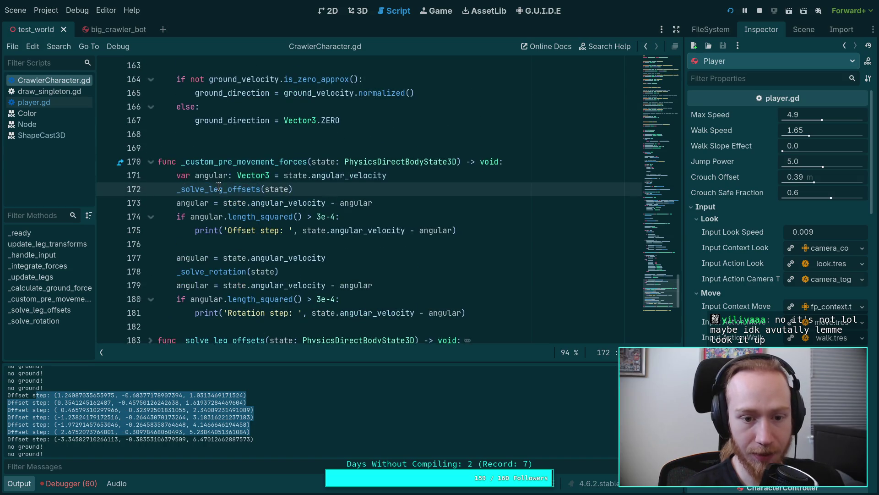
right_click(222, 187)
left_click(257, 327)
Highlight the uses of grounded_leg_count and shared_mass, then select 'equal' in the is_equal_approx call
scroll(224, 201, "down", 3)
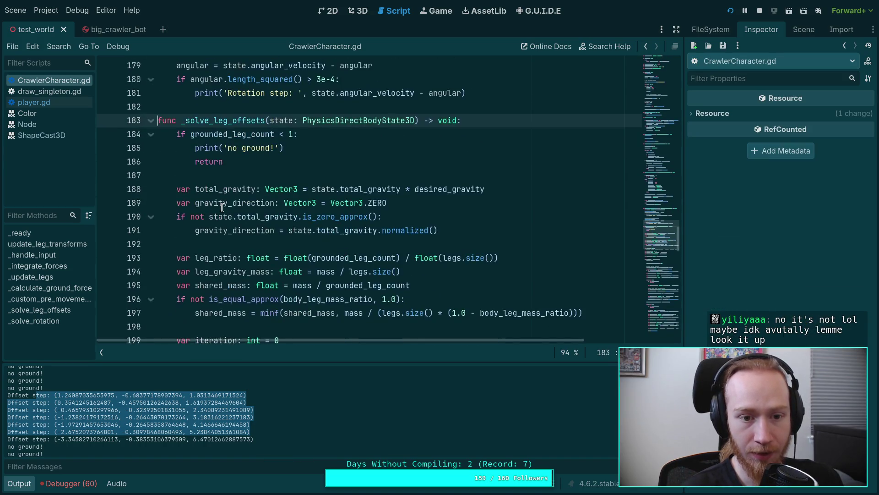
scroll(231, 154, "down", 2)
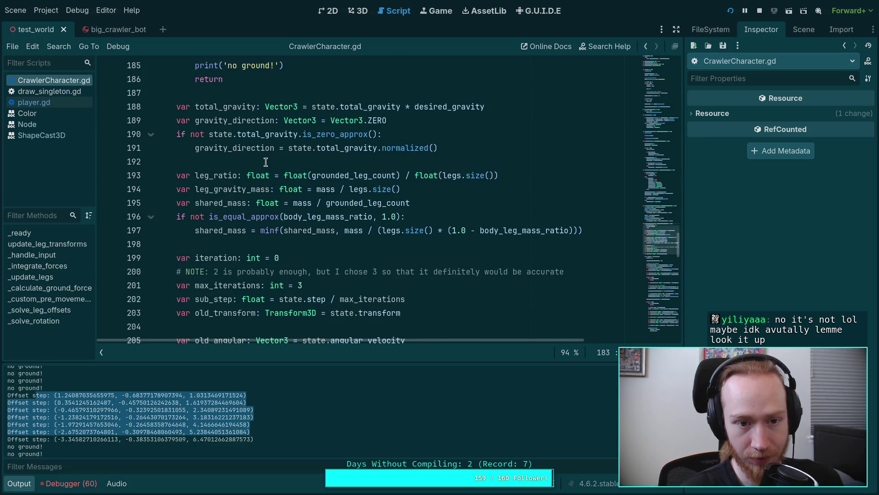
scroll(266, 161, "down", 3)
scroll(266, 162, "up", 4)
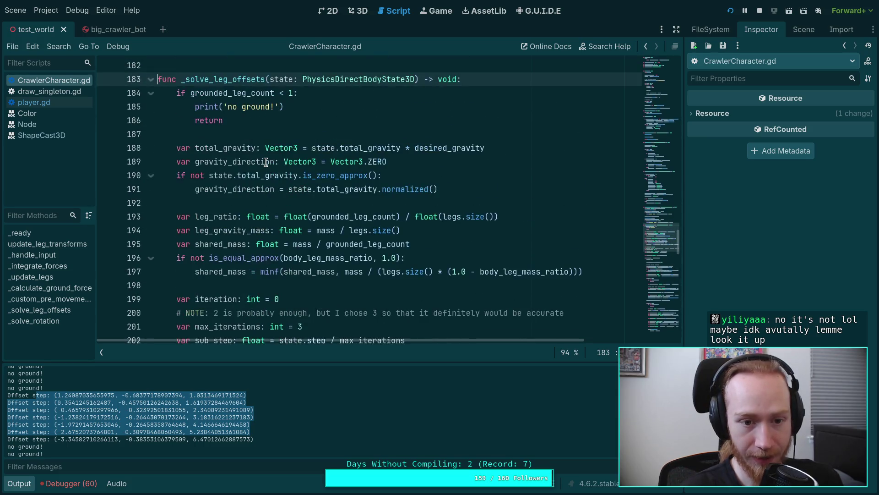
left_click(234, 94)
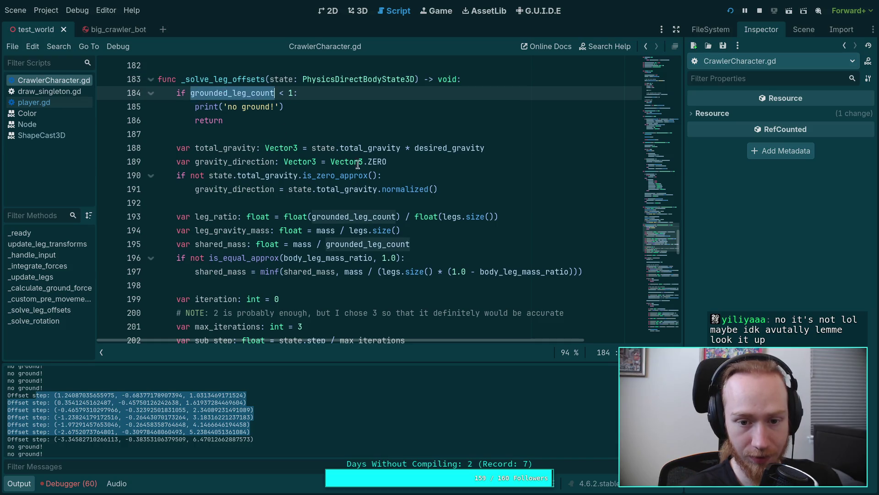
scroll(328, 163, "down", 3)
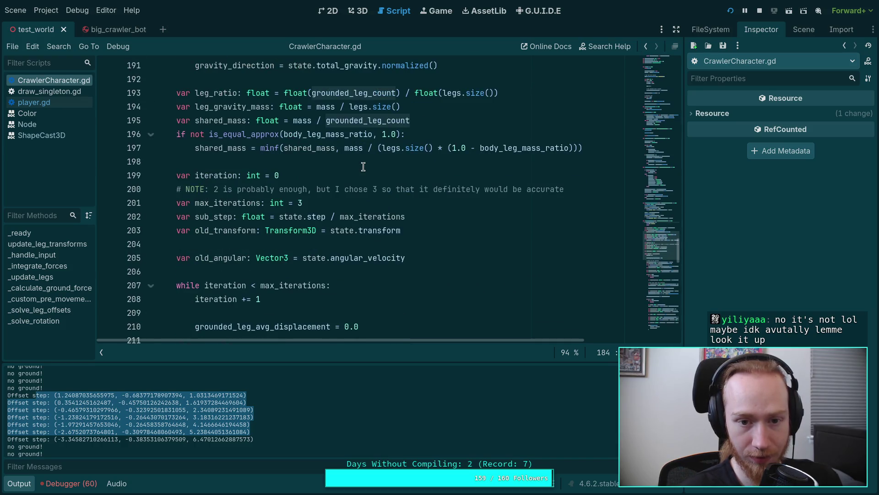
double_click(219, 119)
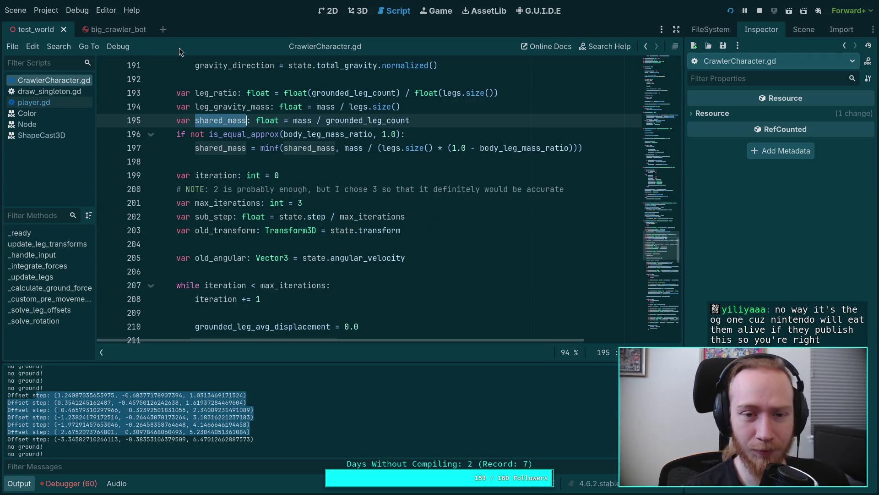
mouse_move(328, 137)
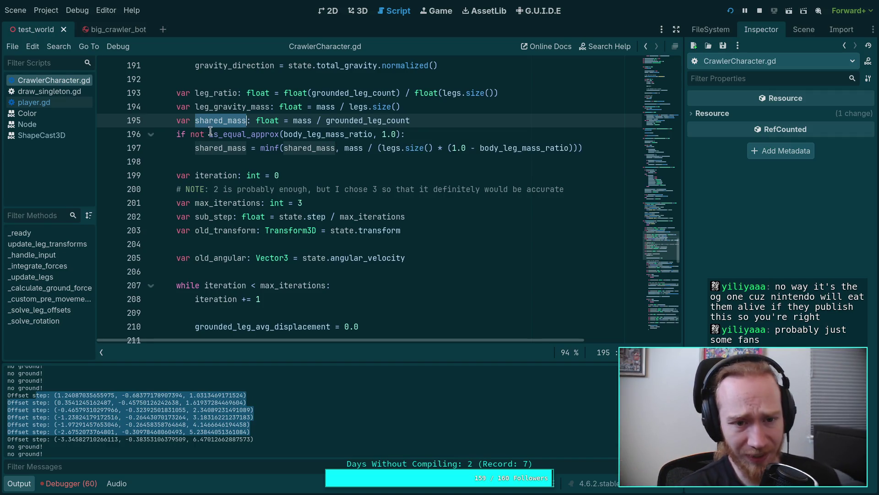
left_click_drag(223, 137, 246, 137)
Rewrite line 196's check as is_zero_approx(body_leg_mass_ratio), removing the ', 1.0' argument
type("vo")
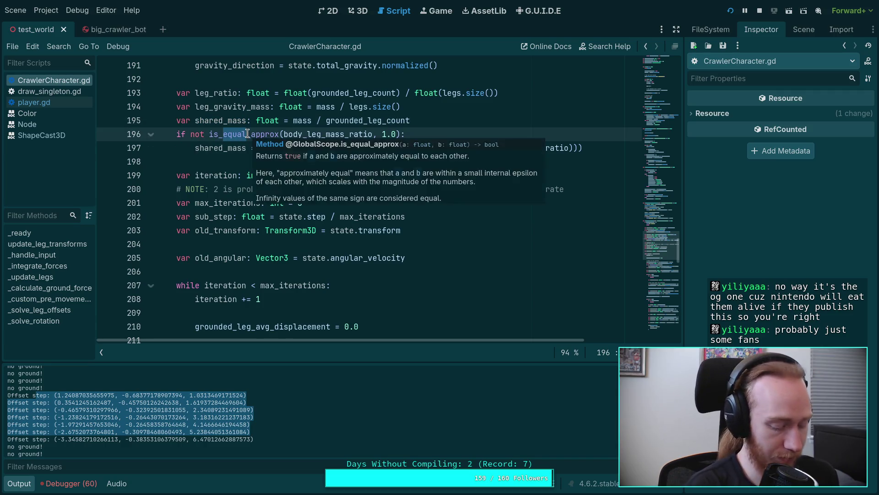
key("BackSpace")
key("BackSpace")
type("zero")
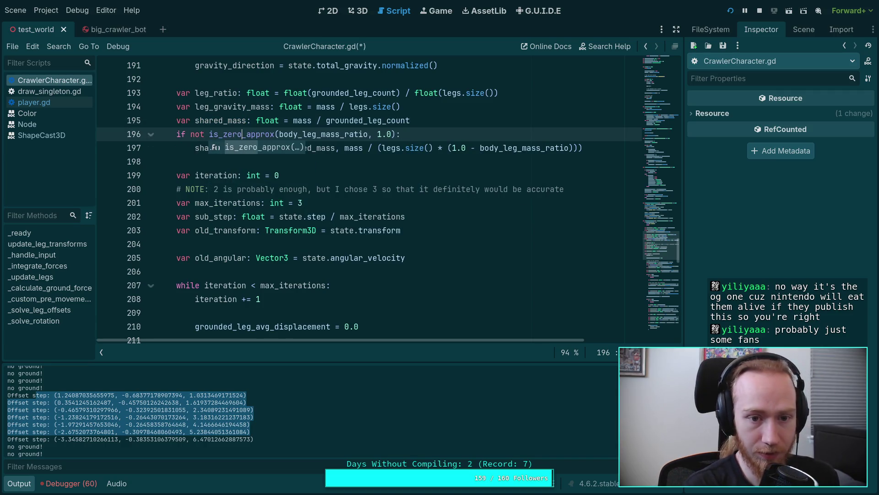
left_click(392, 134)
key("BackSpace")
key("BackSpace")
key("BackSpace")
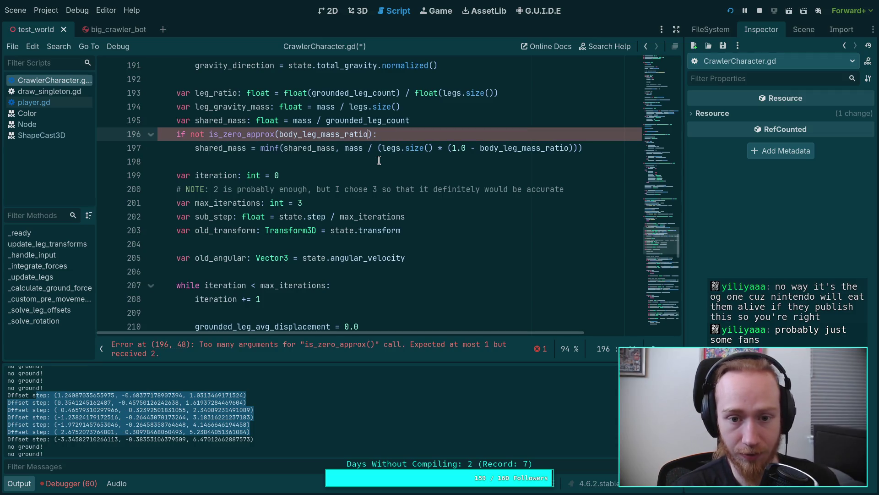
left_click(379, 160)
Select body_leg_mass_ratio, then move the caret to blank line 198 and later line 206
double_click(328, 135)
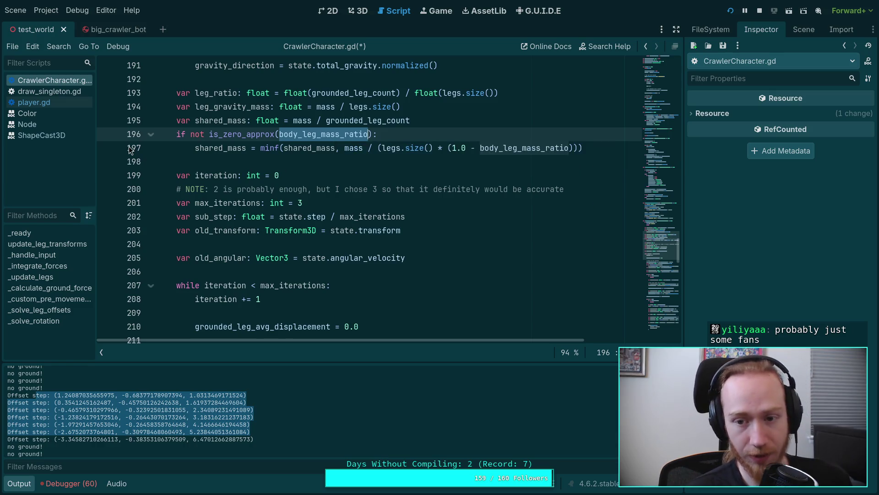
left_click(216, 161)
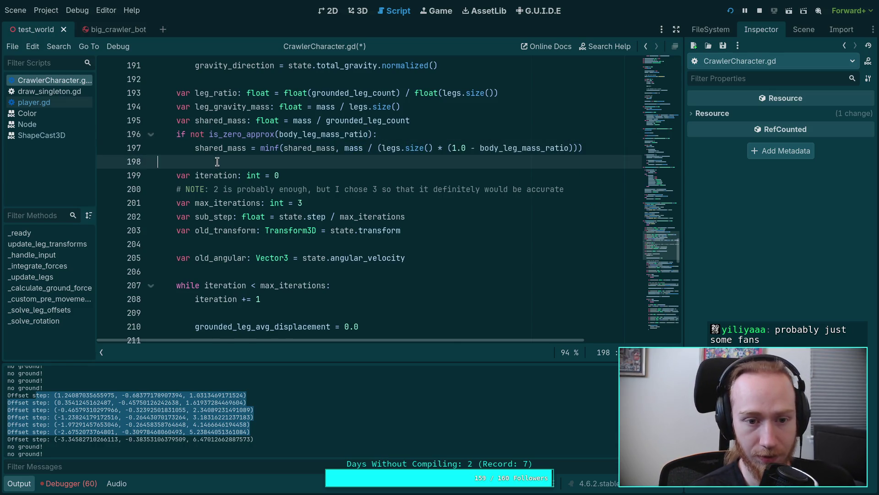
scroll(219, 138, "down", 1)
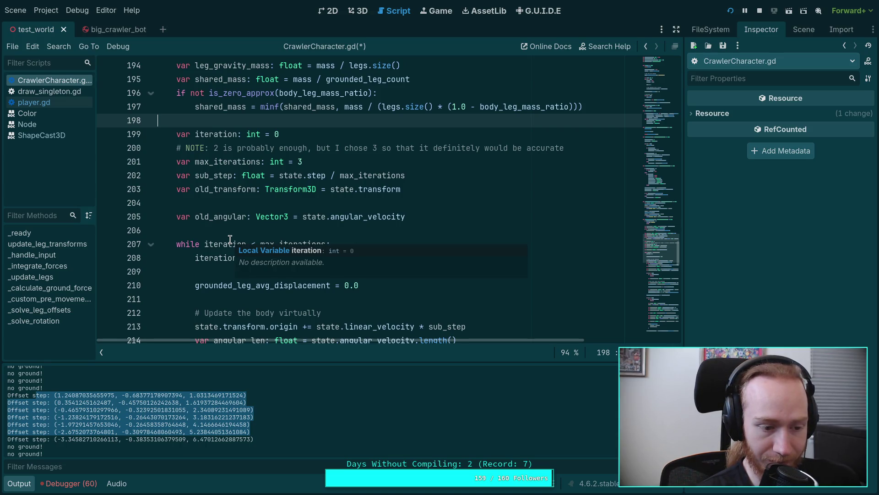
left_click(216, 232)
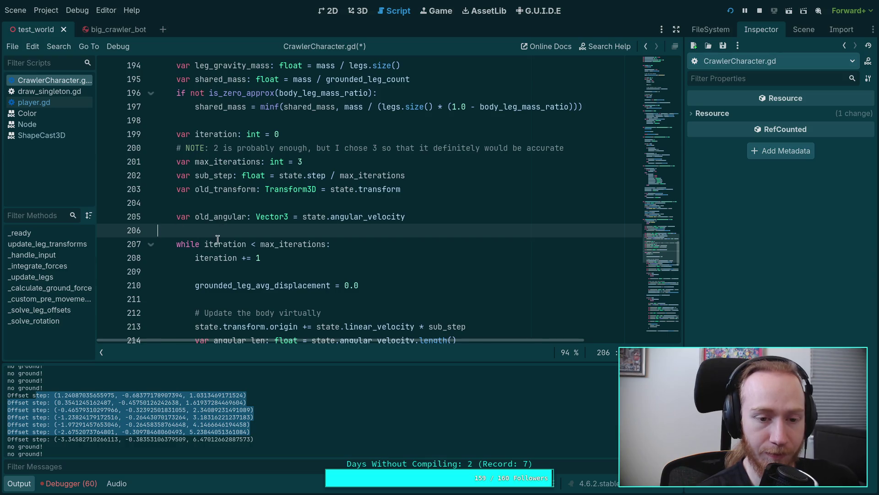
Select the first and last 'Offset step' tuples in the output log
scroll(217, 230, "down", 1)
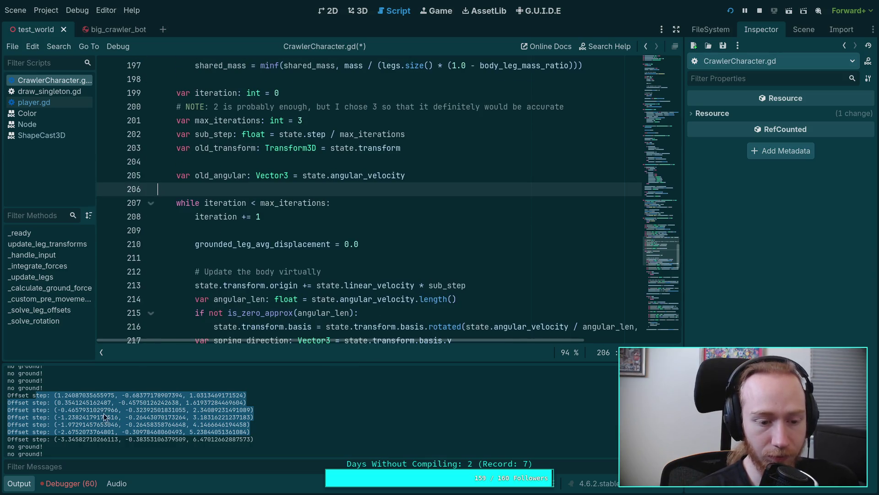
left_click(61, 399)
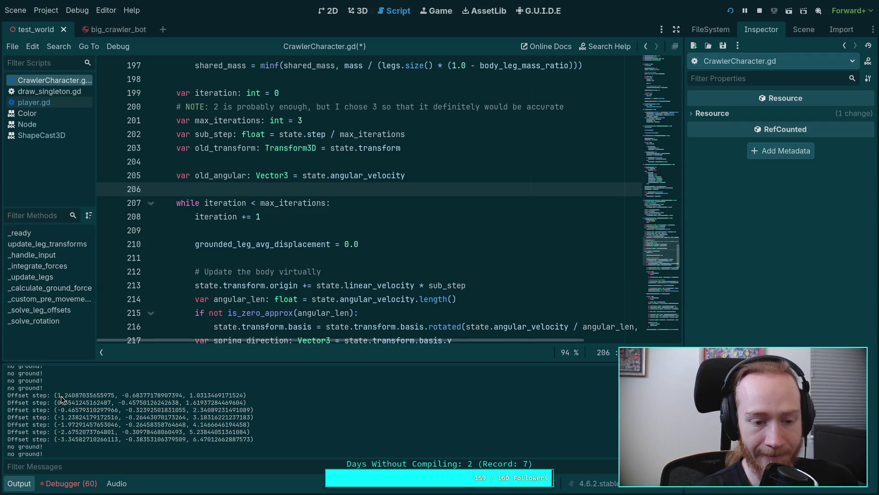
left_click_drag(60, 395, 130, 398)
left_click_drag(56, 395, 243, 397)
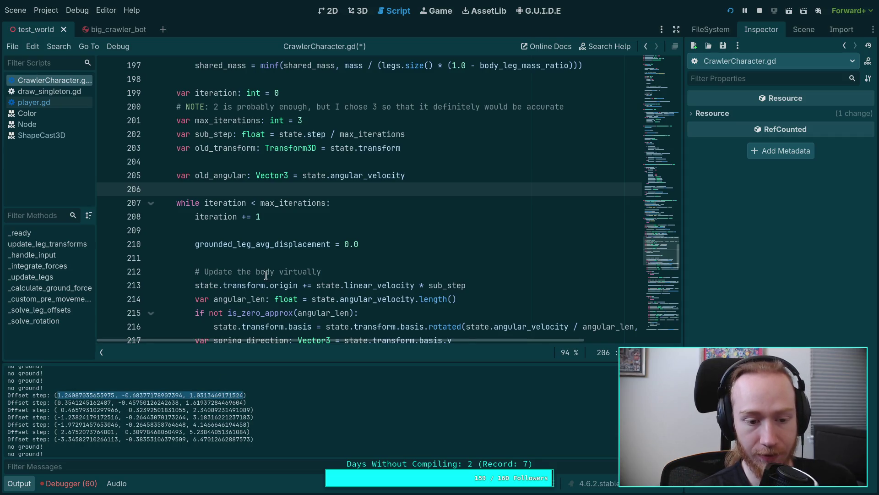
scroll(266, 275, "down", 12)
scroll(271, 280, "down", 2)
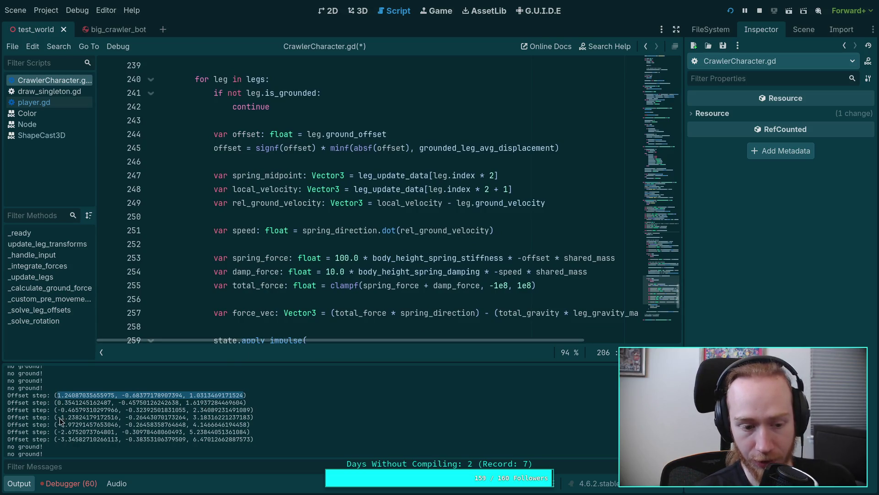
left_click_drag(56, 442, 252, 441)
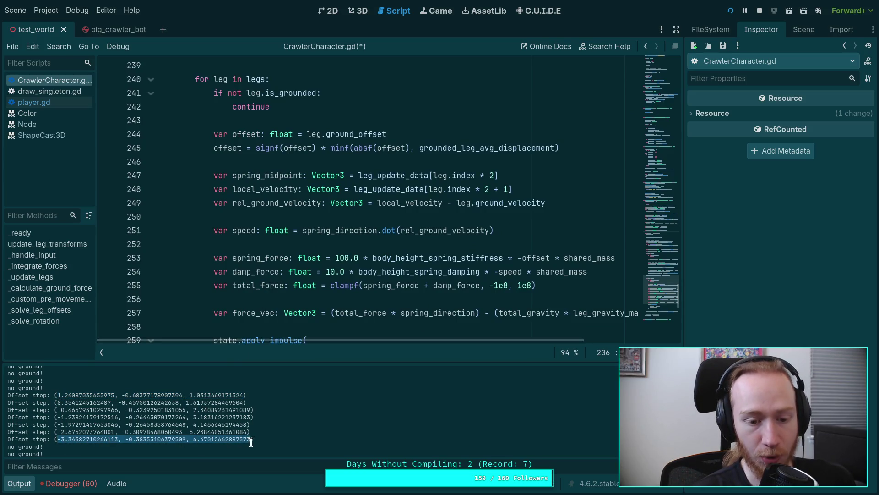
Scroll up to line 184 and highlight every use of grounded_leg_count
scroll(297, 268, "down", 8)
scroll(296, 268, "up", 18)
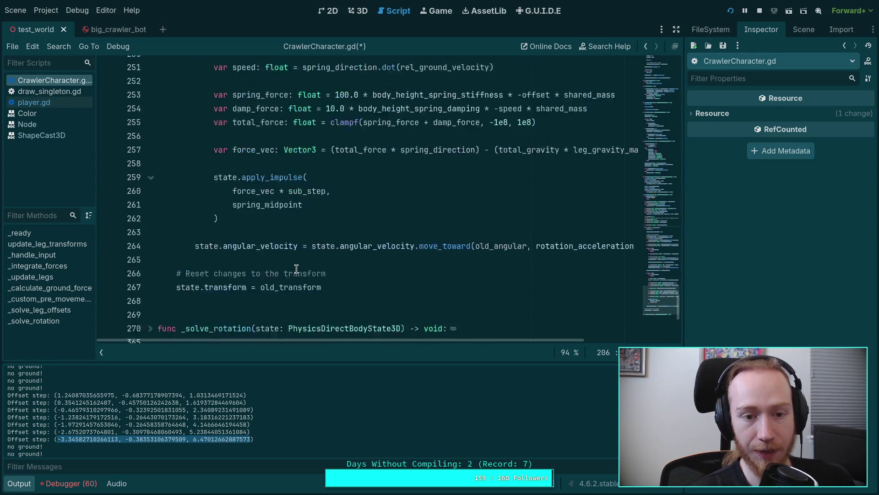
scroll(296, 269, "up", 3)
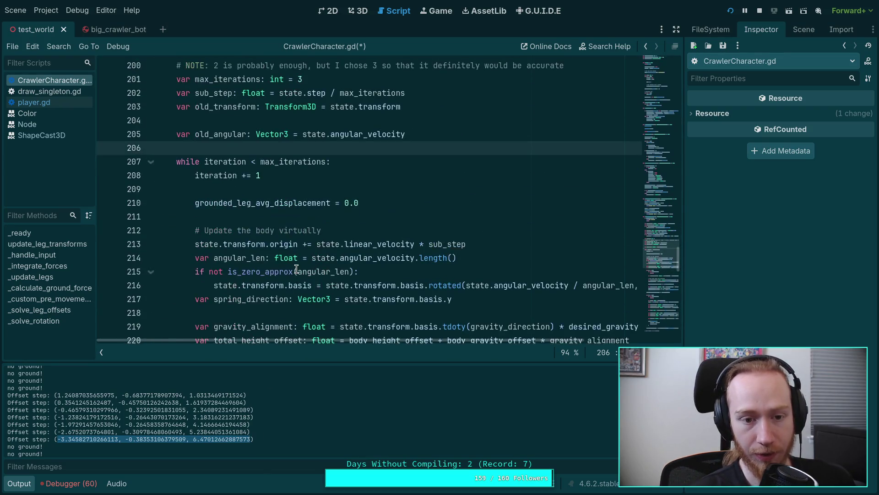
scroll(266, 244, "up", 7)
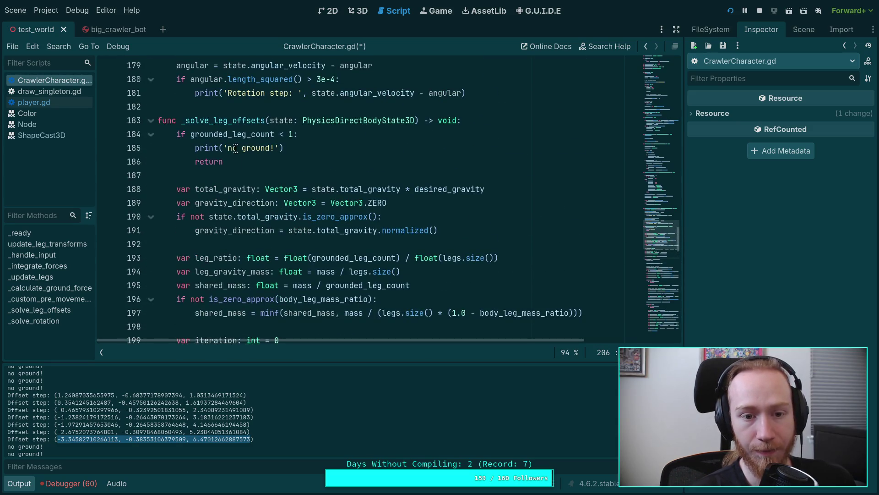
double_click(241, 137)
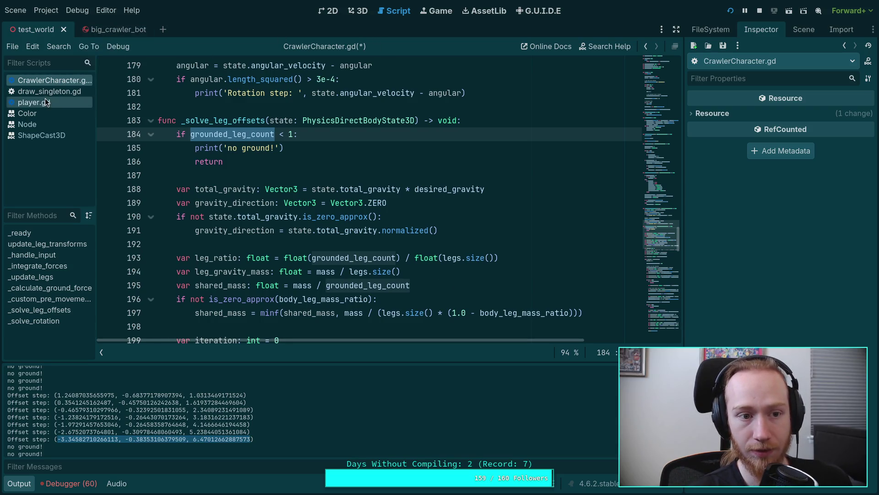
mouse_move(262, 218)
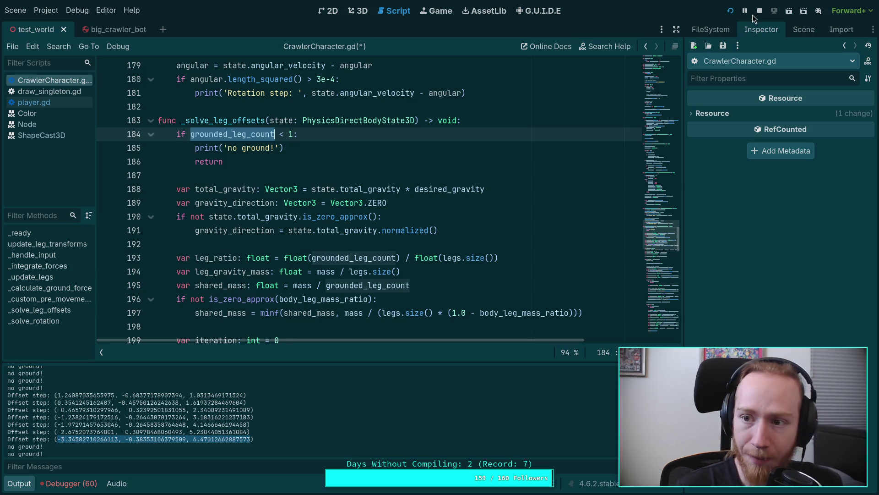
Switch to the 3D view of test_world, showing the crawler on the raised platform
left_click(361, 9)
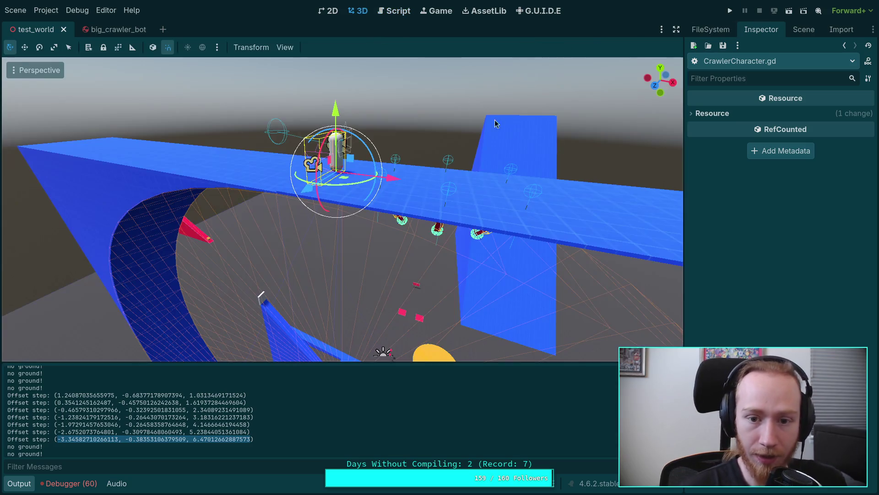
Run the project with F5 and step the crawler tick by tick until two 'Offset step:' values are logged
key("F5")
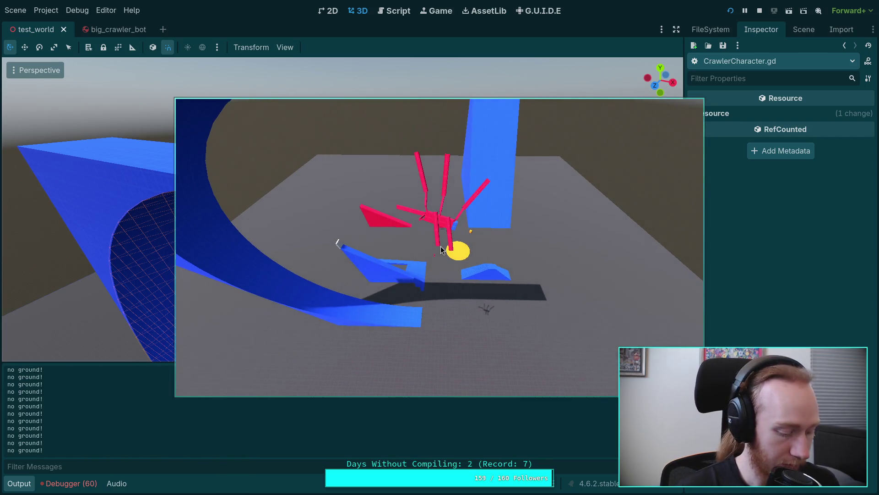
key("period")
key("period")
key("period")
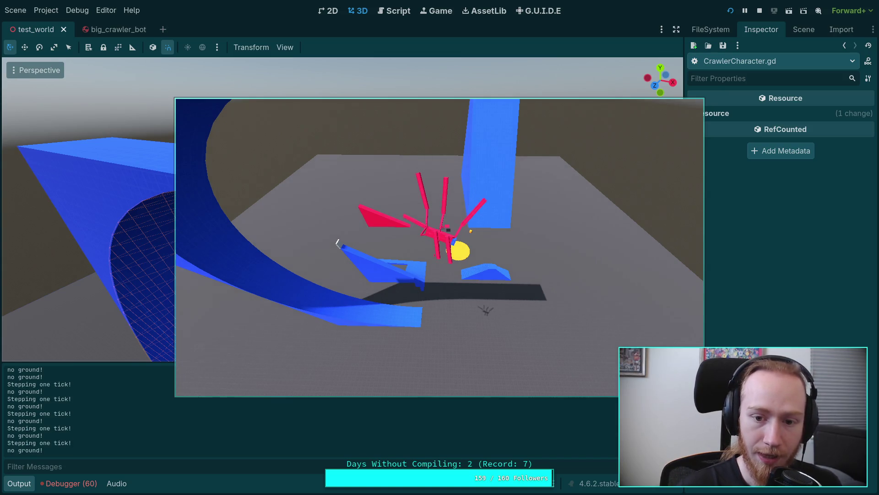
key("period")
key("period")
key("period")
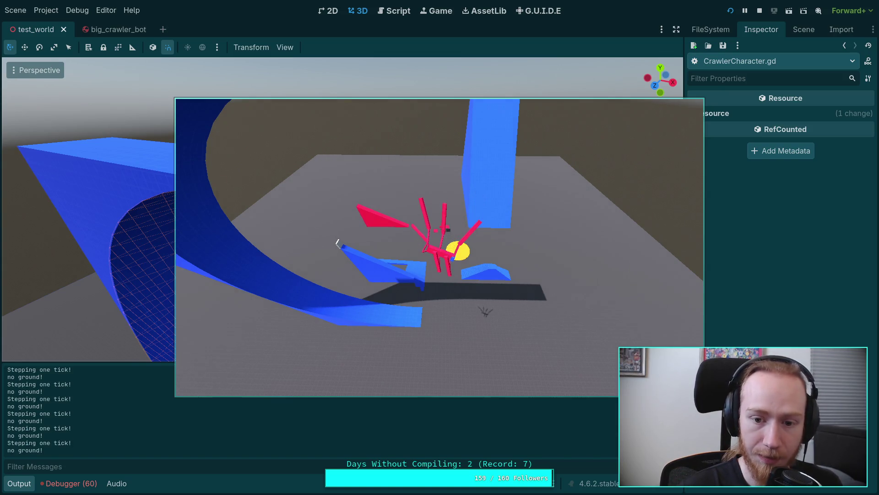
key("period")
key("period")
key("period")
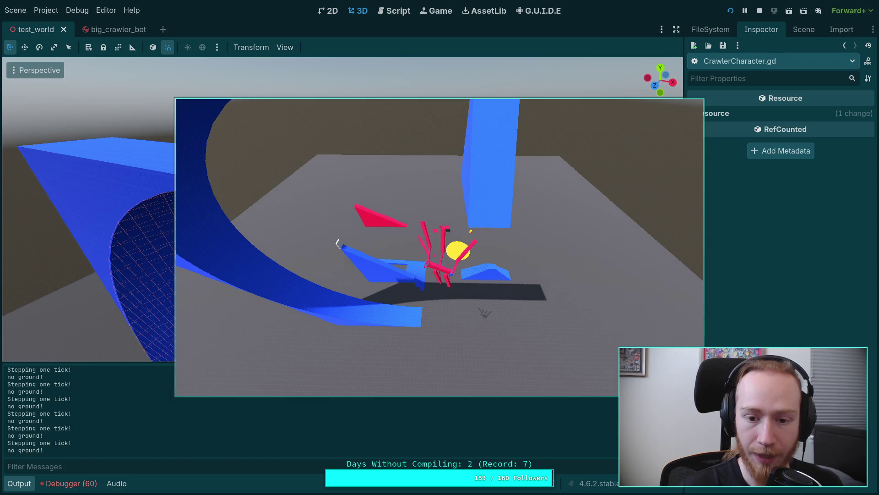
key("period")
key("period")
key("period")
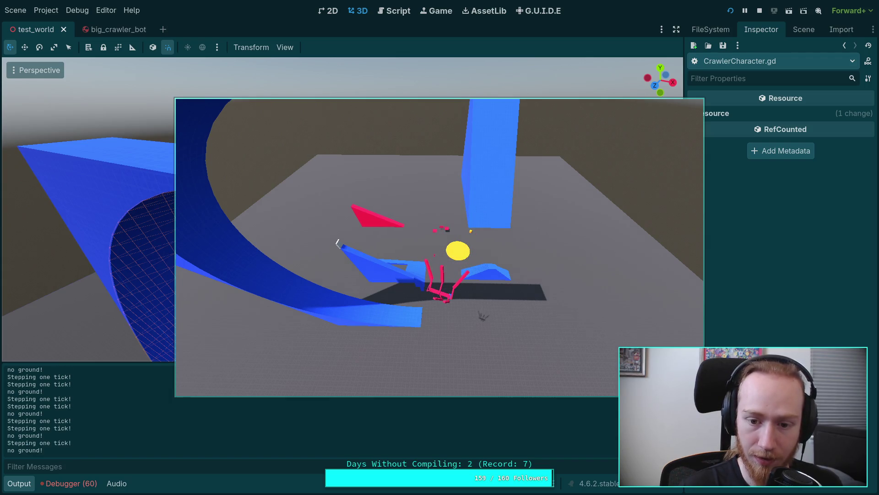
key("period")
key("period")
key("period")
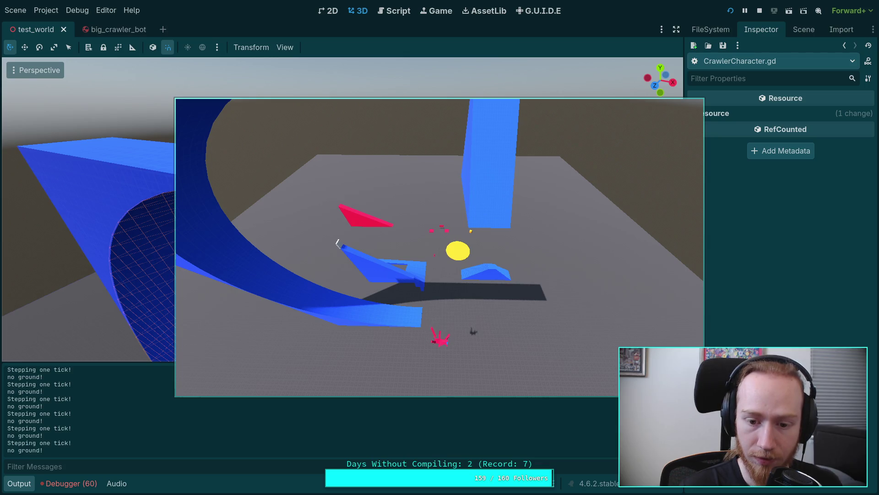
key("space")
key("space")
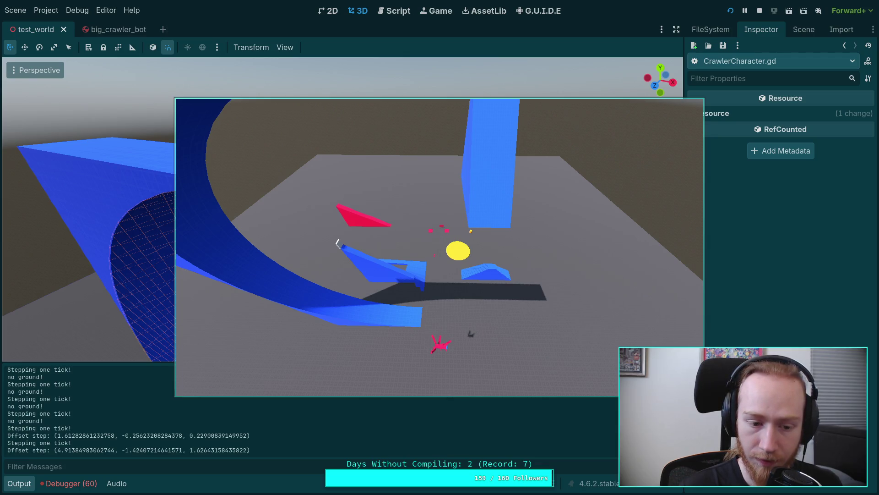
key("alt+Tab")
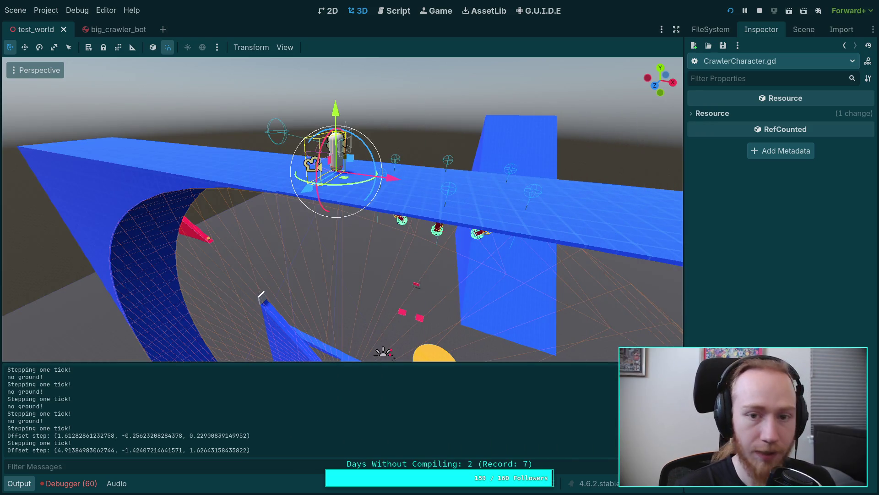
left_click(394, 11)
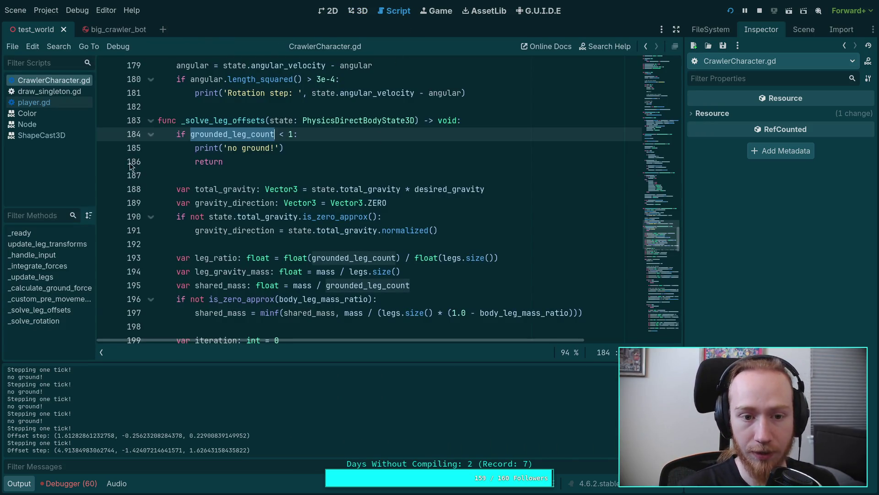
Let the game halt at the line-188 breakpoint, then enlarge the debugger panel to inspect locals like total_gravity
key("alt+Tab")
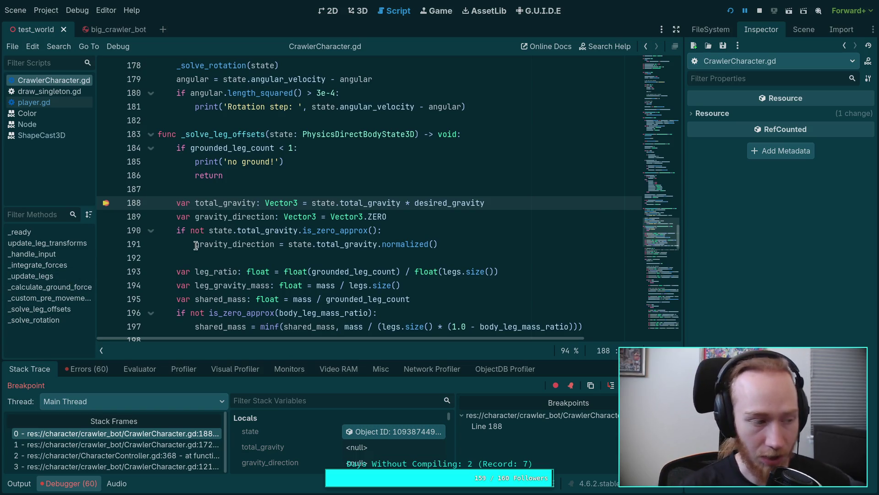
mouse_move(196, 245)
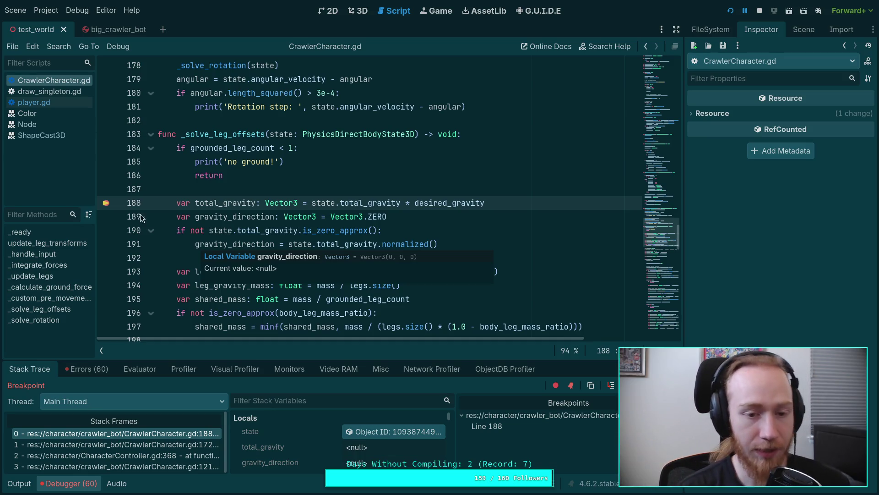
scroll(312, 284, "down", 2)
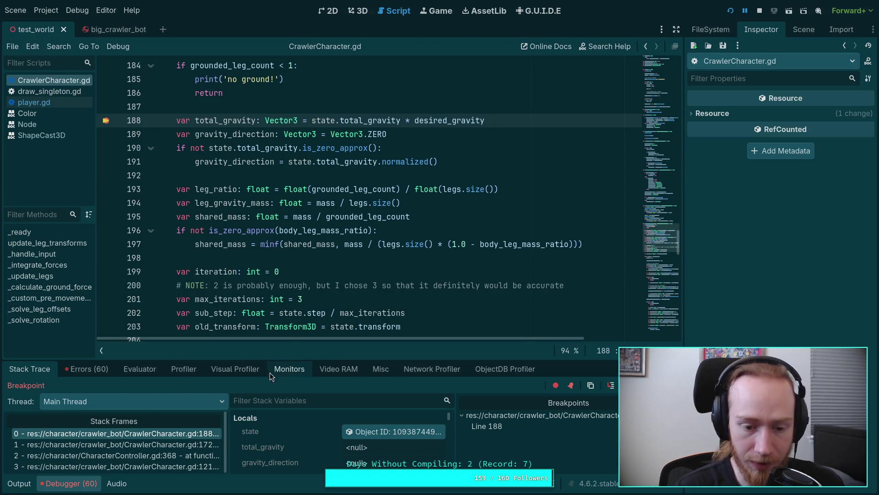
left_click_drag(291, 361, 292, 305)
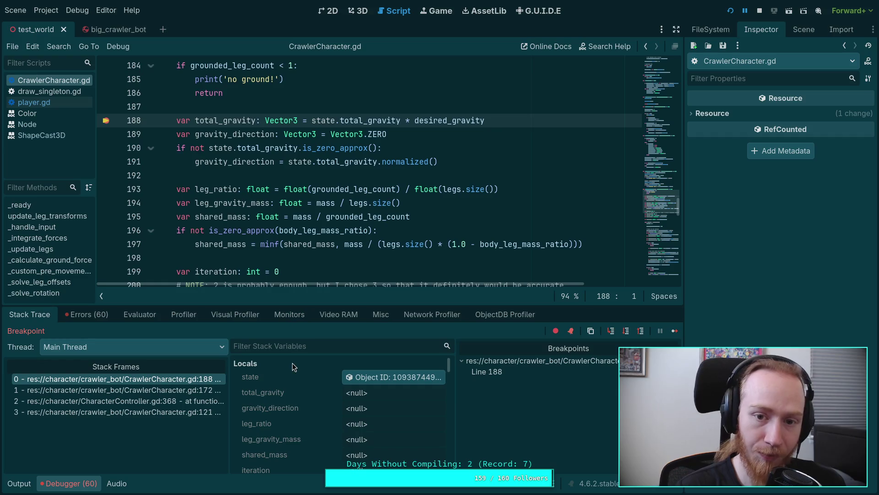
Scroll Stack Variables to the ground_* members, e.g. ground_rel_con_velocity (0.371, -19.188, 3.336)
scroll(311, 392, "down", 5)
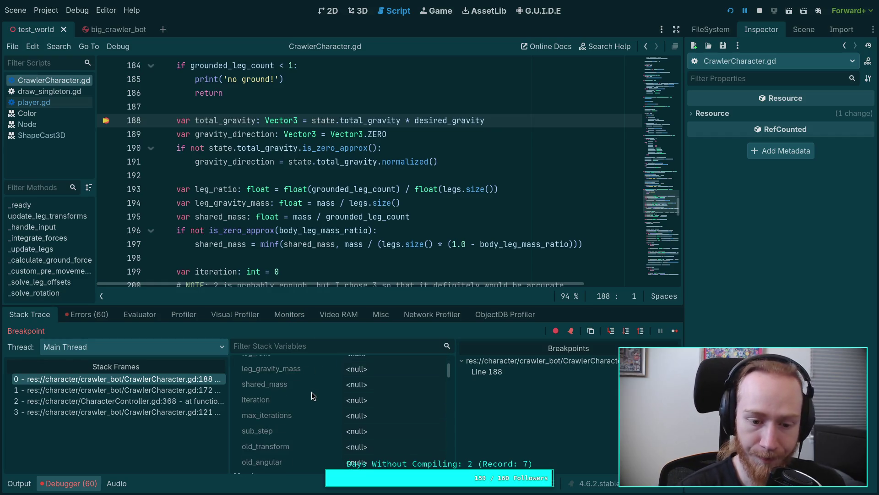
scroll(344, 408, "down", 8)
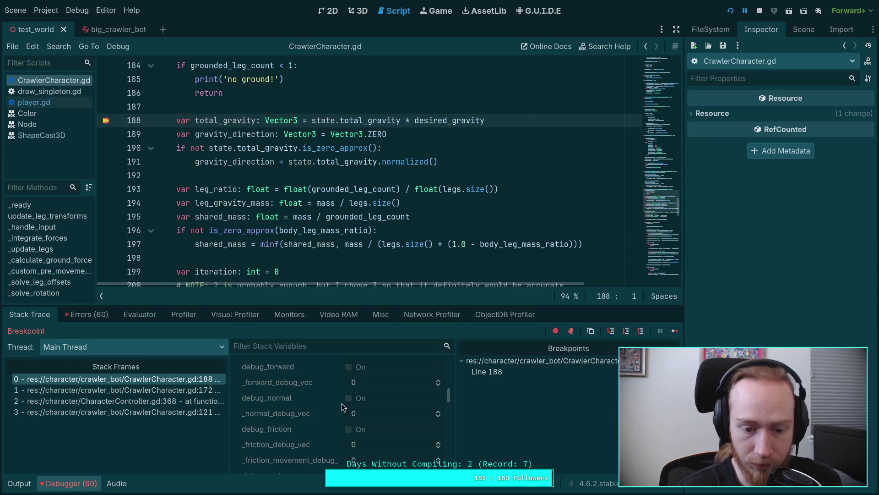
scroll(333, 375, "down", 2)
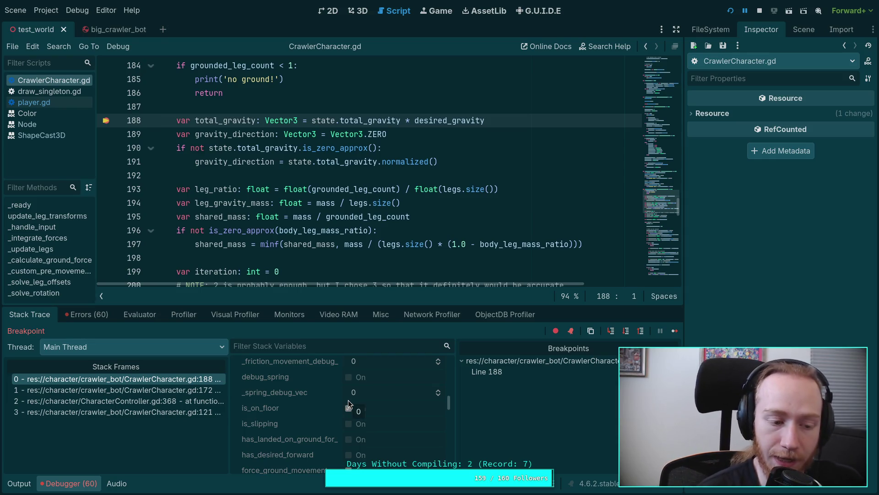
scroll(348, 403, "down", 6)
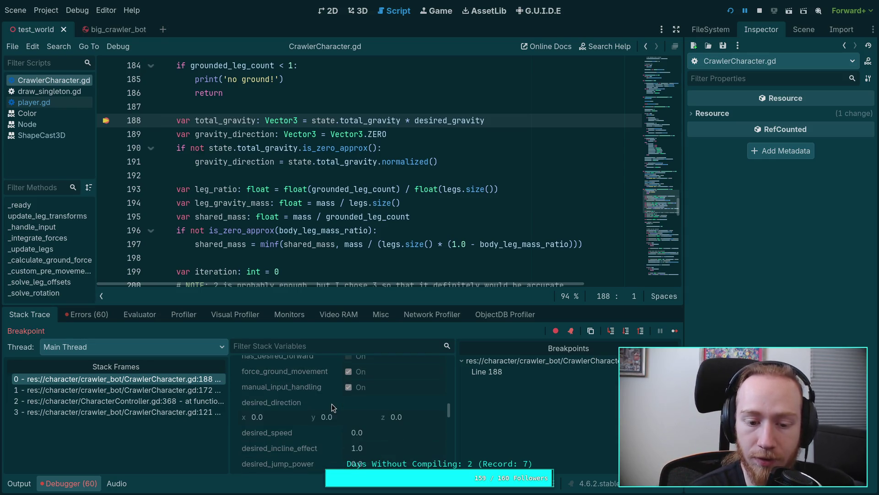
scroll(334, 400, "down", 4)
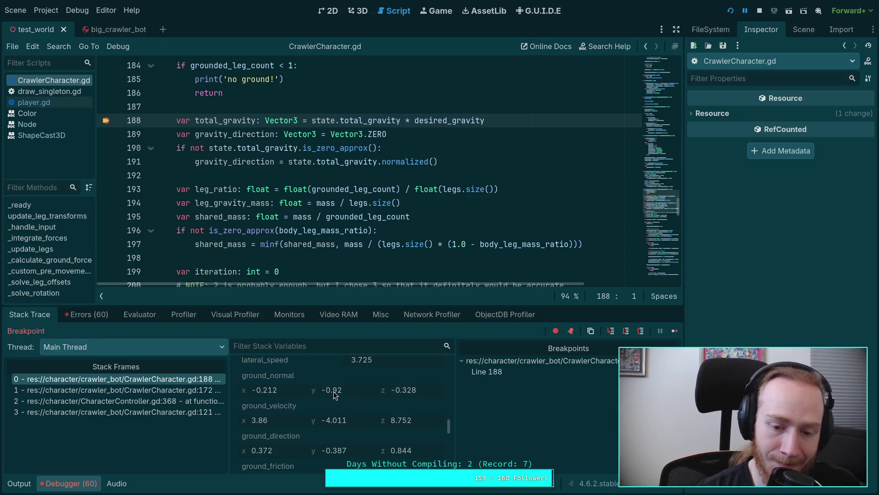
scroll(377, 425, "down", 4)
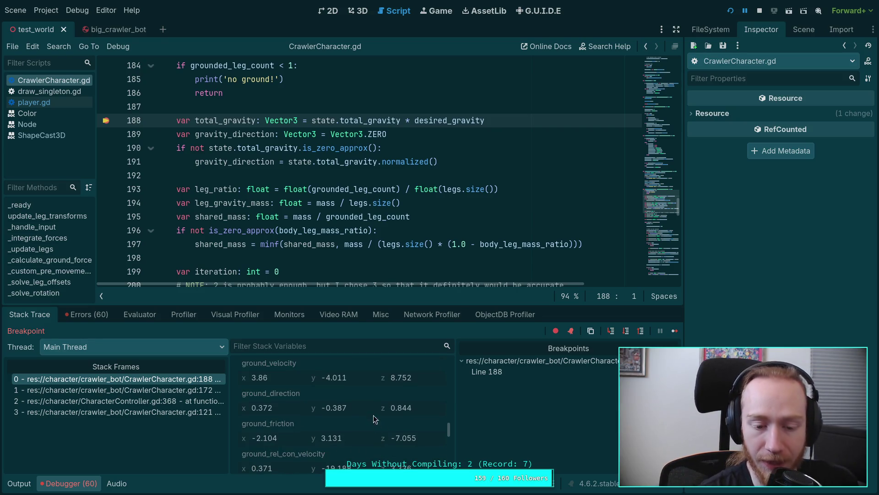
scroll(357, 409, "down", 1)
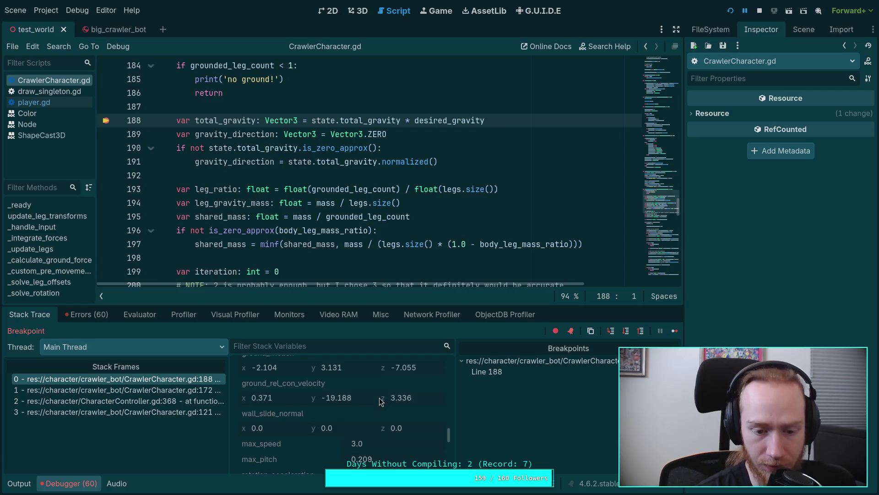
scroll(341, 420, "down", 1)
scroll(341, 419, "up", 2)
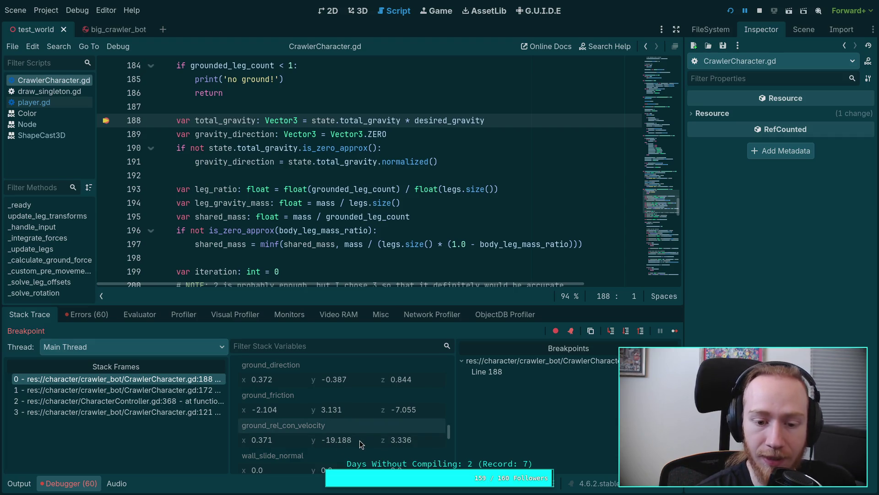
scroll(358, 441, "up", 2)
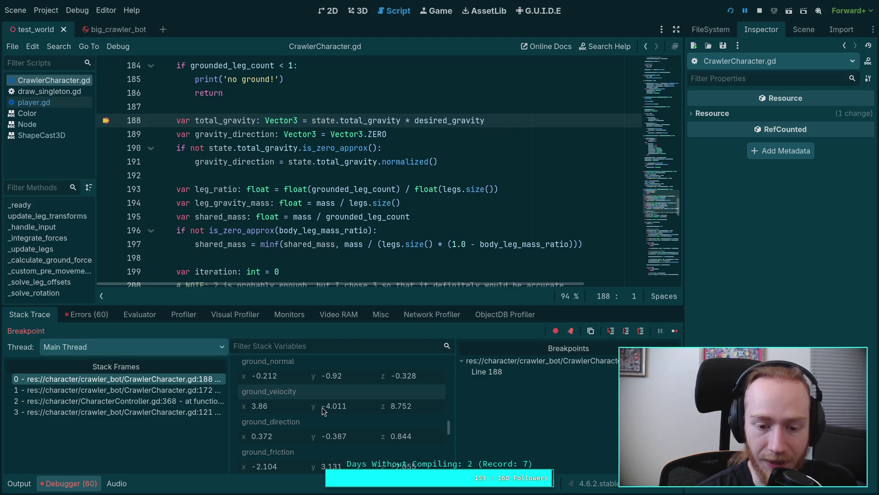
scroll(344, 413, "down", 3)
scroll(323, 433, "up", 2)
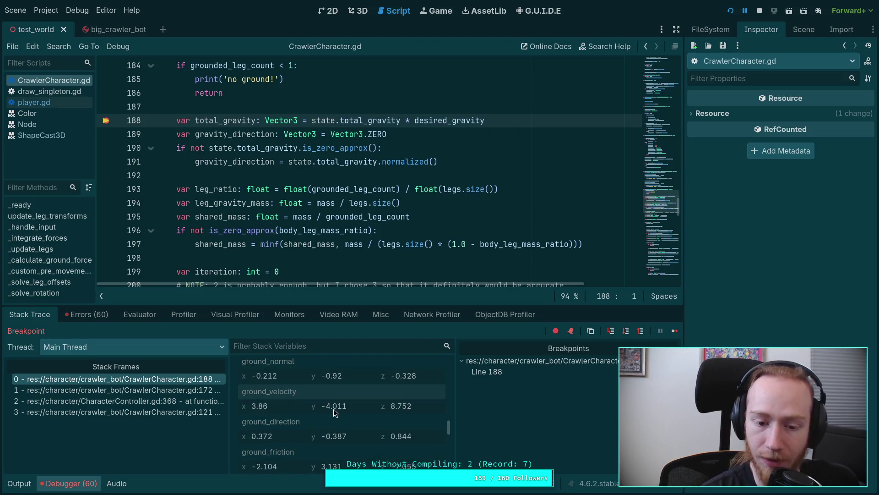
scroll(350, 424, "down", 2)
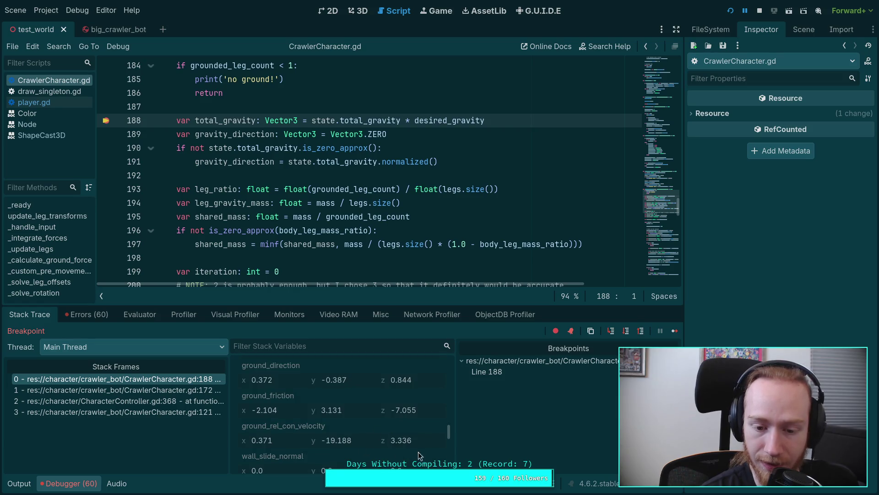
scroll(413, 435, "up", 3)
scroll(359, 430, "down", 6)
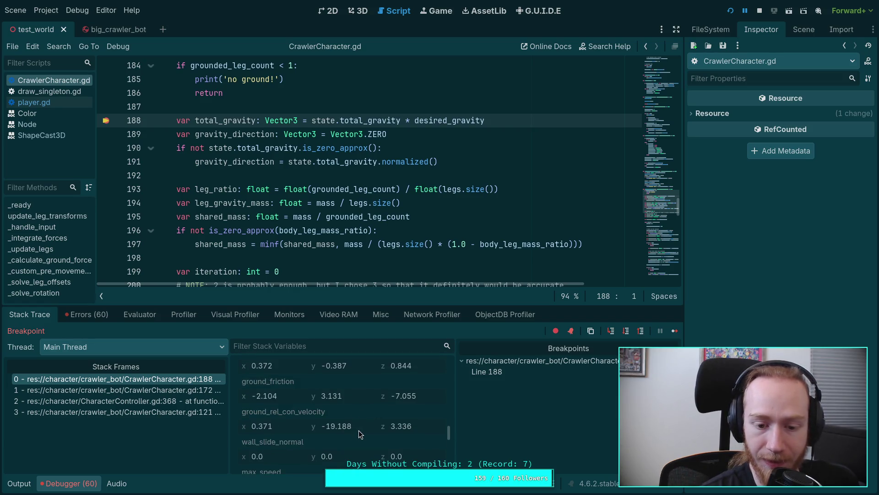
scroll(328, 395, "down", 3)
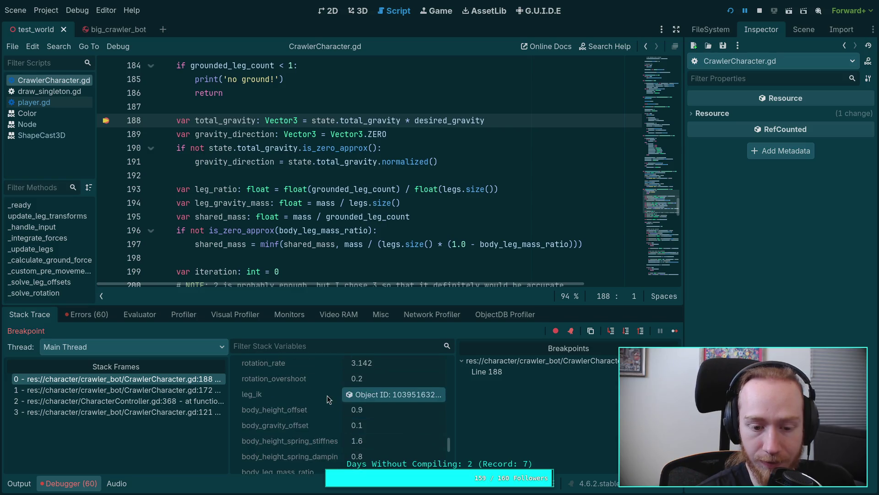
left_click(413, 382)
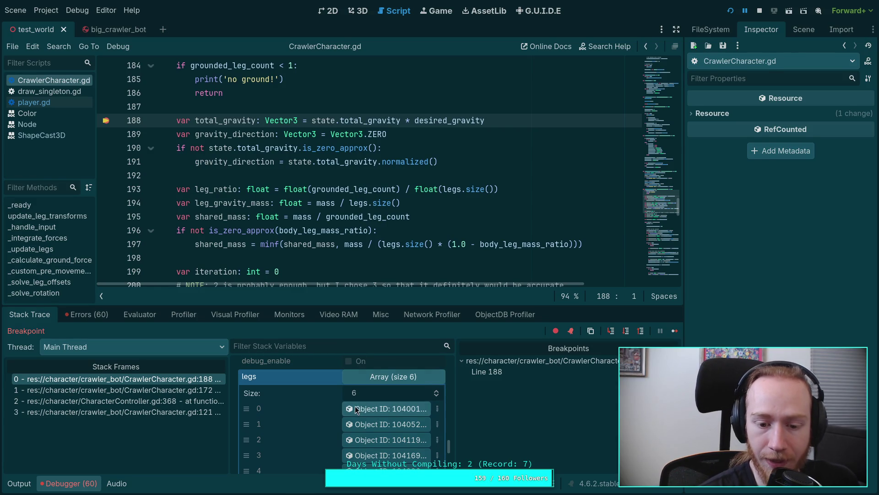
left_click(389, 408)
left_click_drag(682, 281, 615, 281)
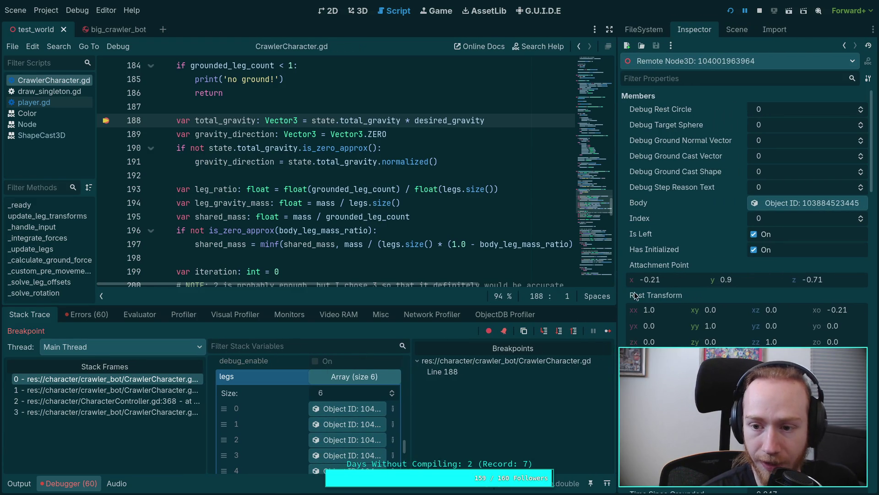
scroll(716, 273, "down", 5)
scroll(716, 270, "down", 5)
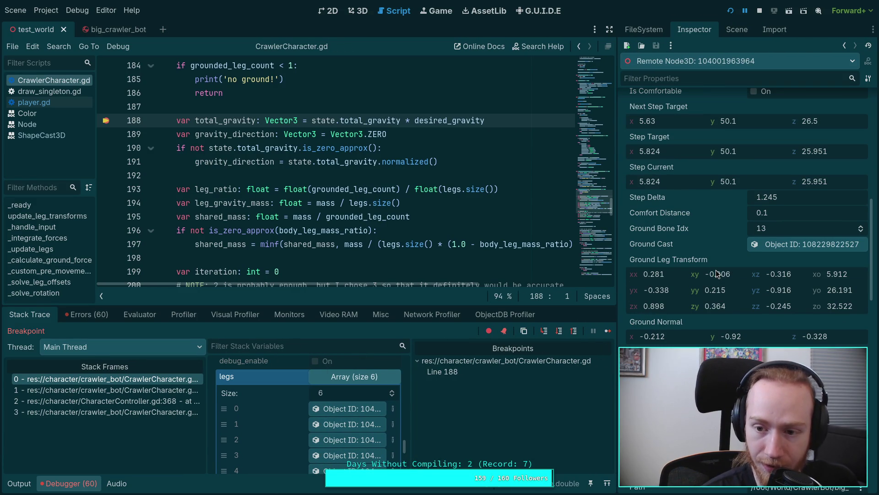
scroll(743, 289, "down", 2)
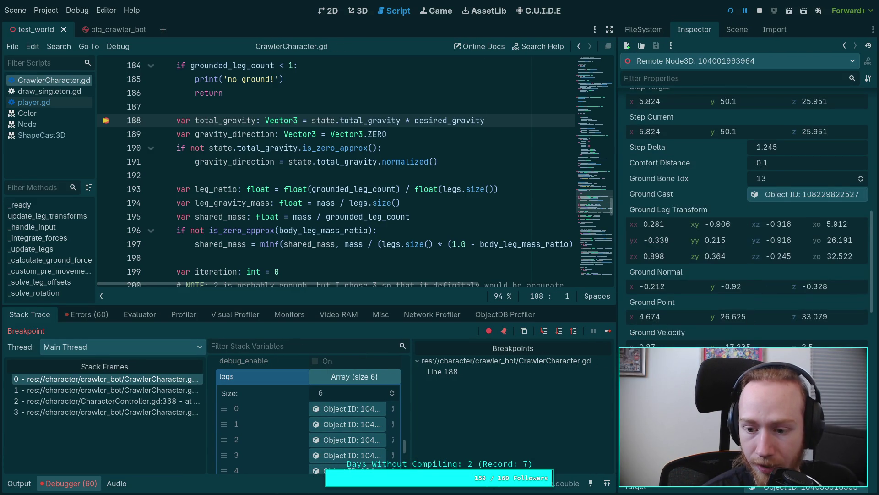
scroll(735, 316, "down", 3)
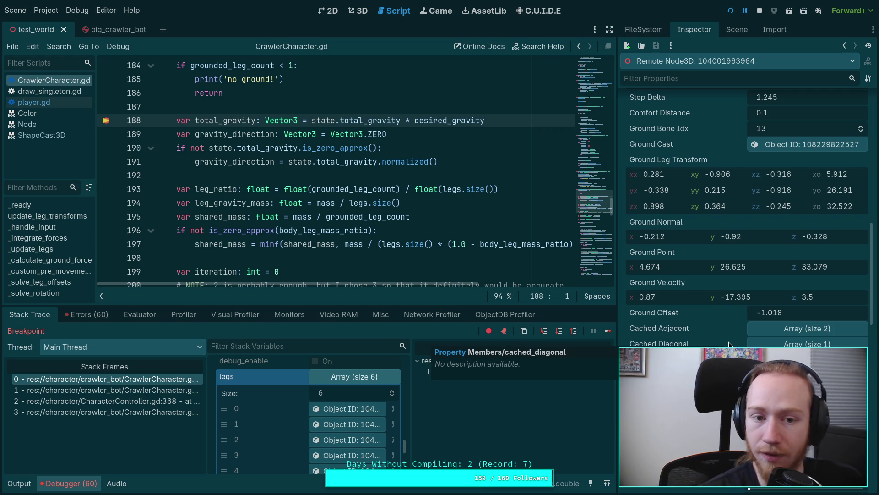
scroll(727, 321, "up", 3)
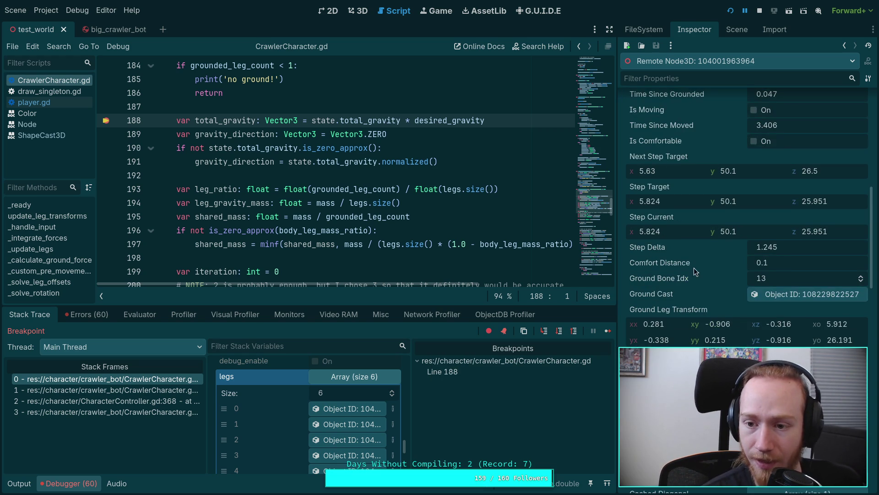
scroll(726, 313, "down", 3)
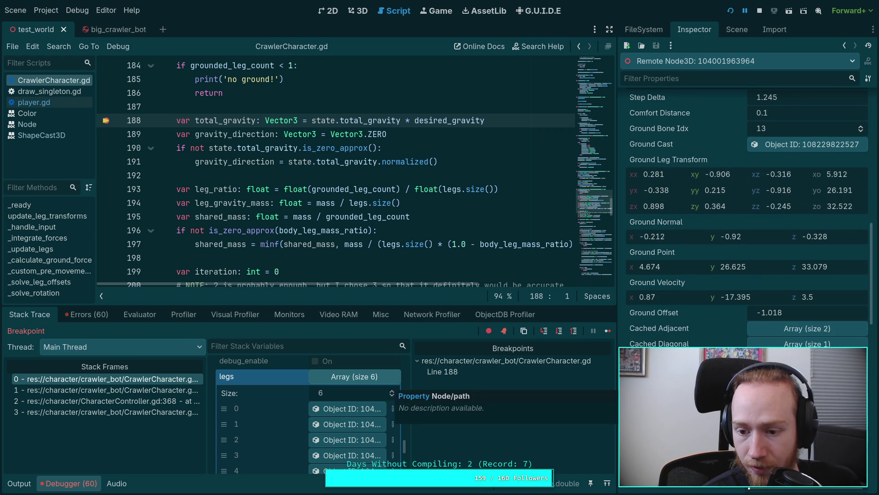
scroll(714, 315, "down", 3)
scroll(712, 225, "down", 3)
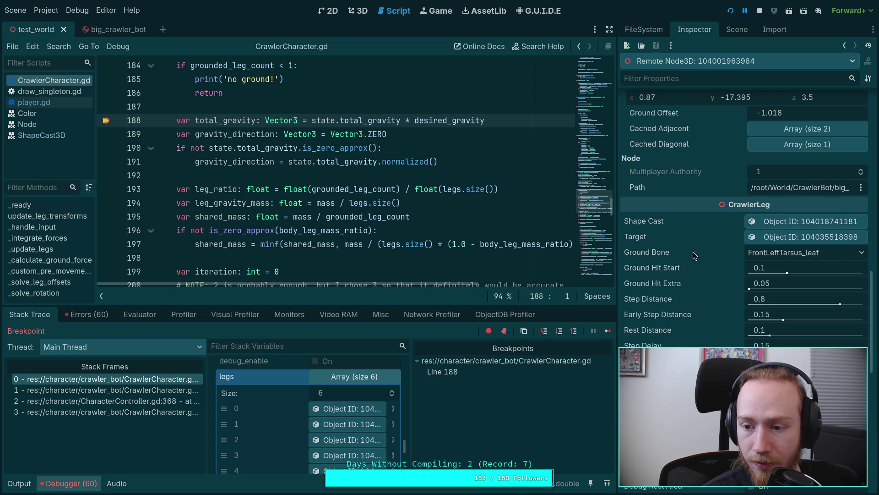
scroll(697, 254, "down", 4)
scroll(697, 265, "up", 8)
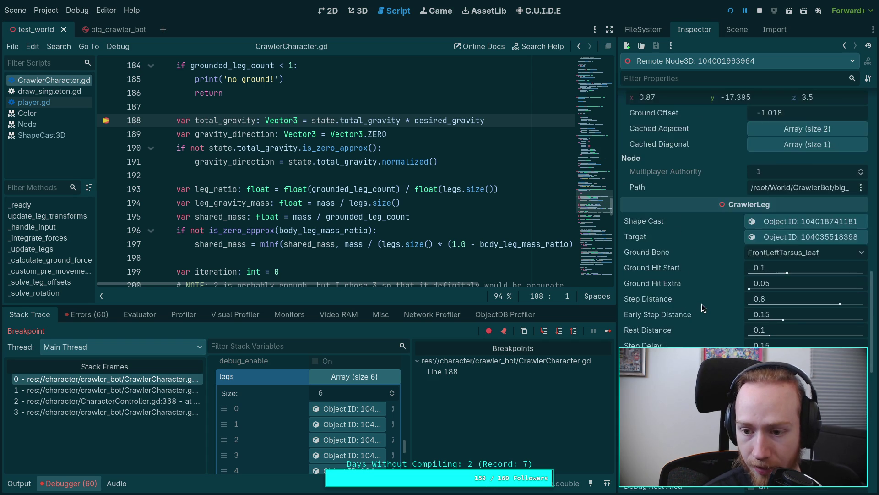
scroll(702, 304, "up", 3)
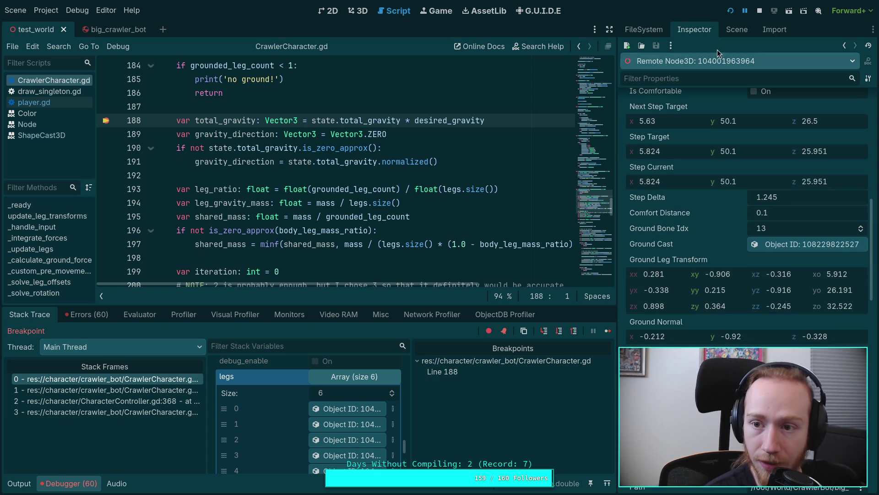
left_click(736, 31)
left_click(689, 68)
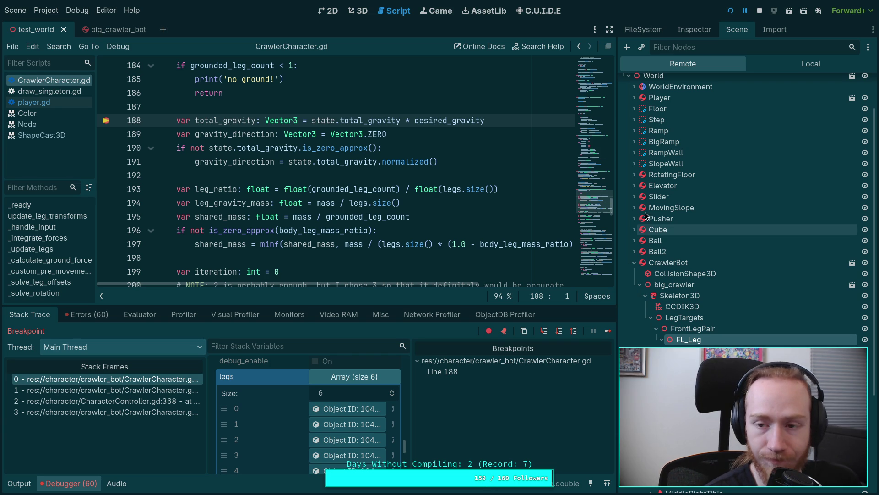
left_click(694, 26)
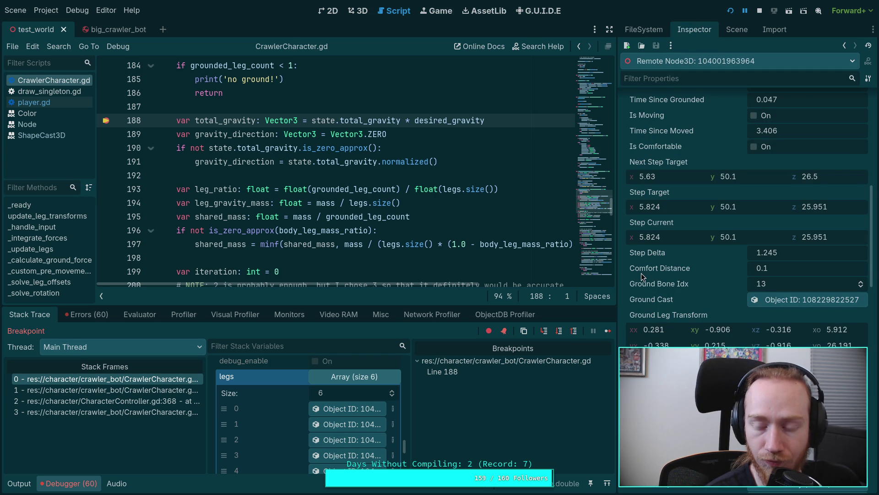
Inspect the leg's Ground Cast ShapeCast3D object and browse its properties
left_click(812, 304)
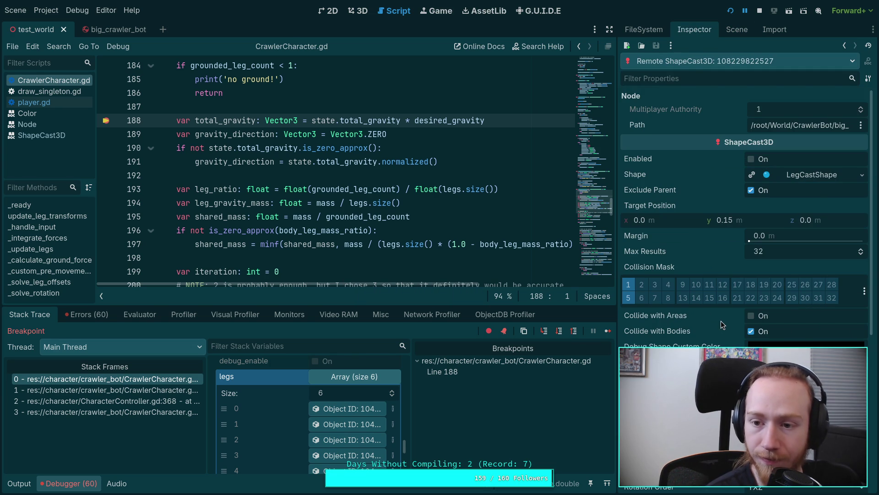
scroll(697, 272, "down", 3)
scroll(697, 272, "up", 3)
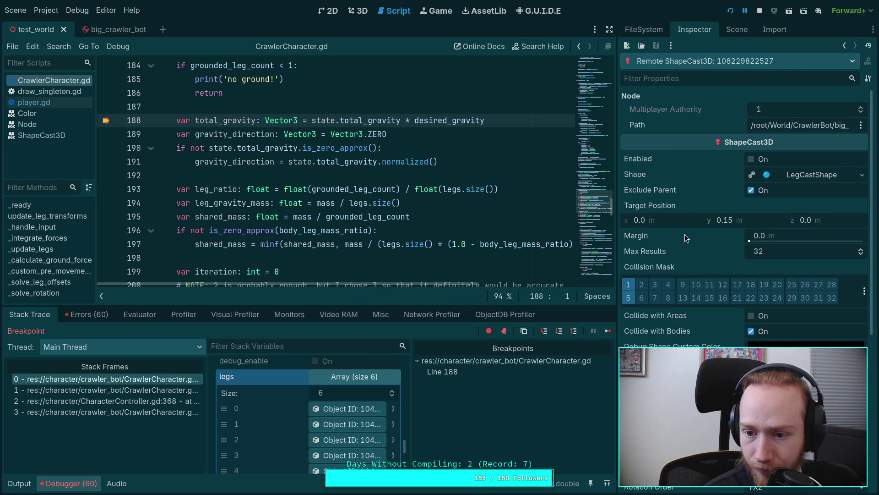
scroll(685, 235, "down", 5)
scroll(711, 259, "down", 1)
scroll(712, 268, "up", 6)
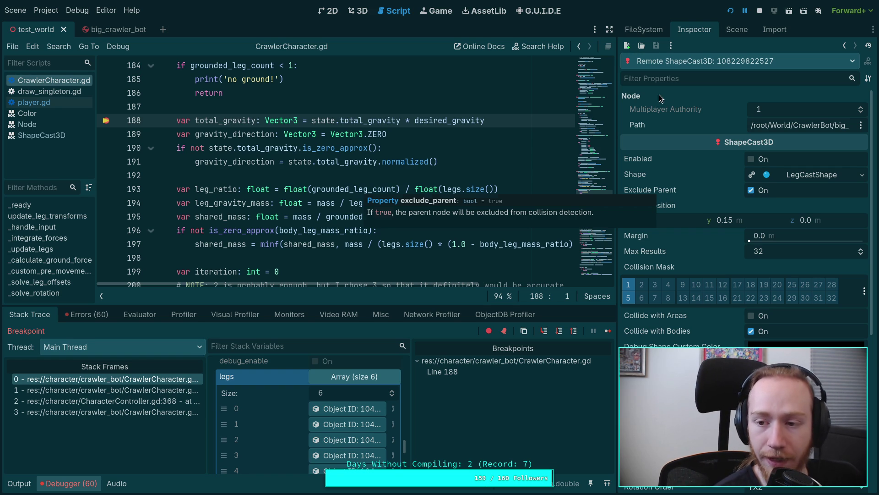
Compare the remote scene tree with the ShapeCast3D properties, end on Scene, and shorten the debugger slightly
left_click(723, 29)
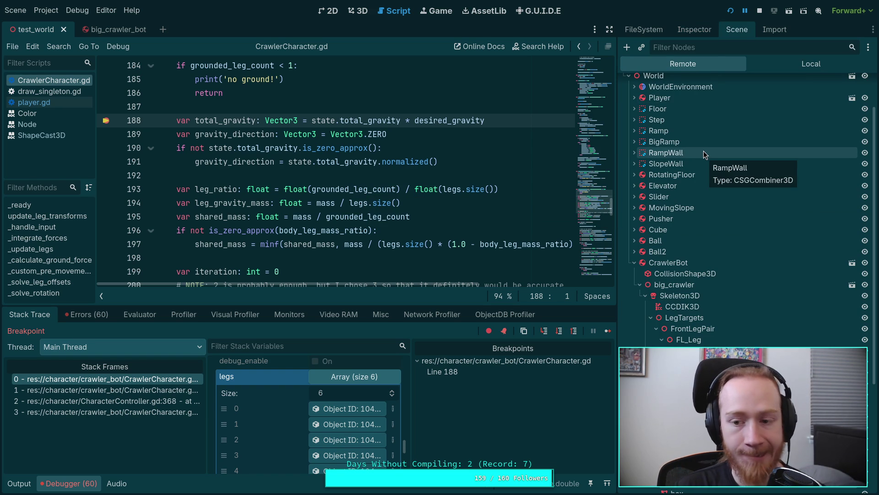
left_click(709, 30)
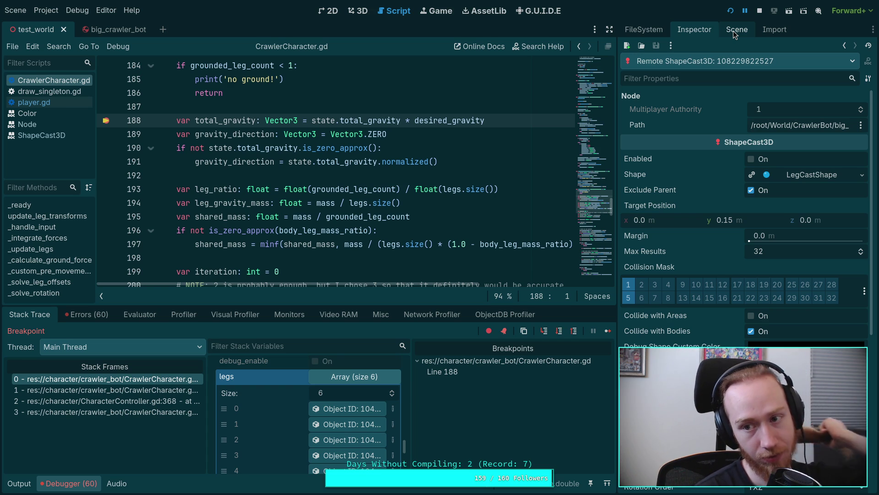
left_click(733, 31)
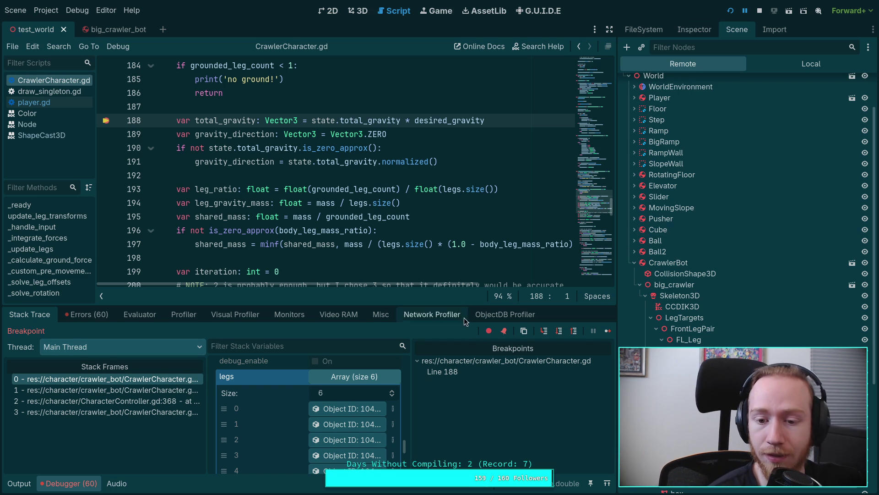
left_click_drag(454, 305, 451, 324)
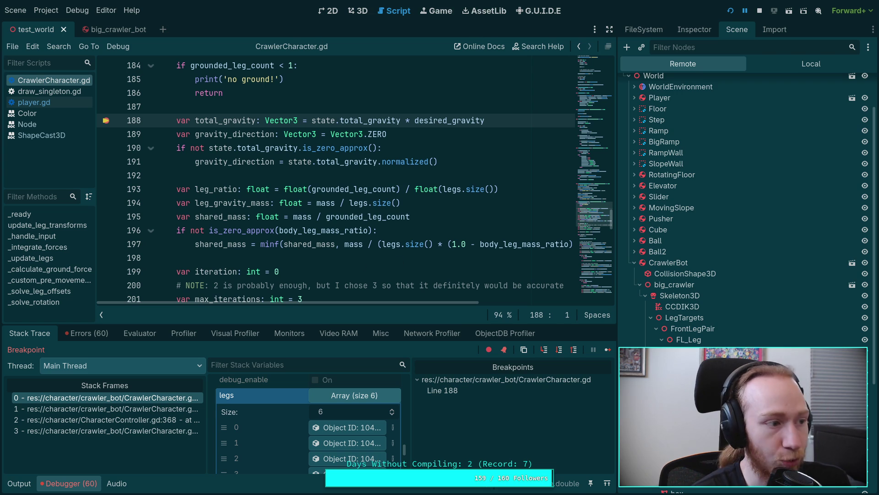
Stop the paused game to end the debug session
left_click(760, 11)
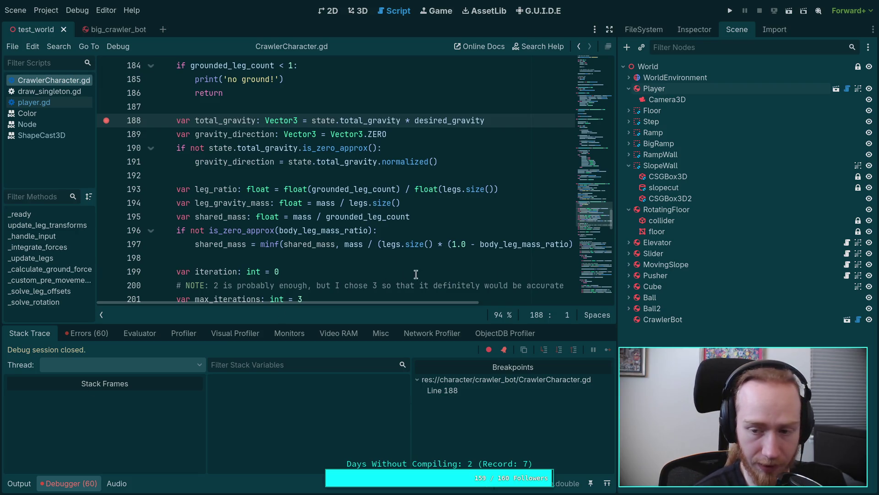
Widen the script editor, collapse the debugger panel, and remove the line-188 breakpoint
left_click_drag(616, 257, 691, 256)
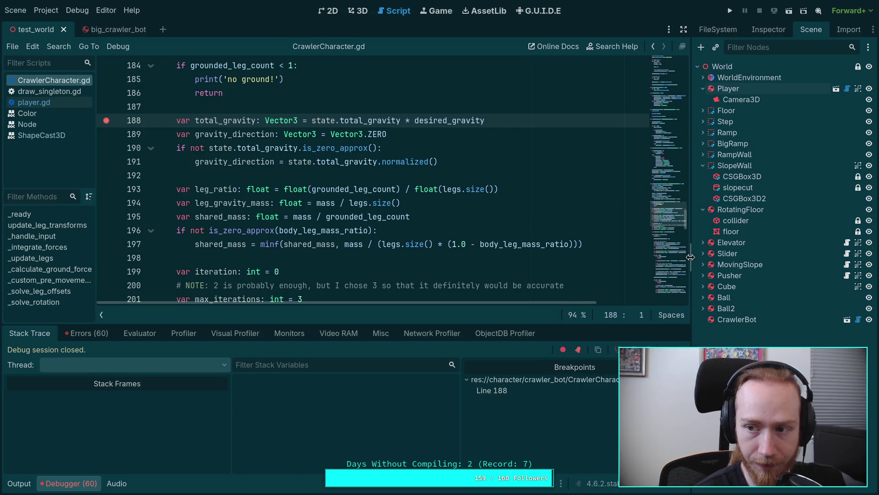
left_click(74, 483)
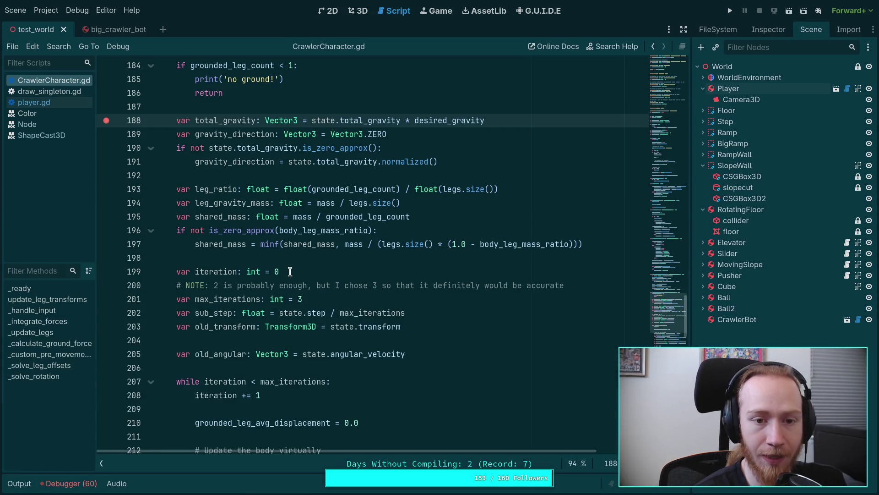
scroll(290, 271, "up", 2)
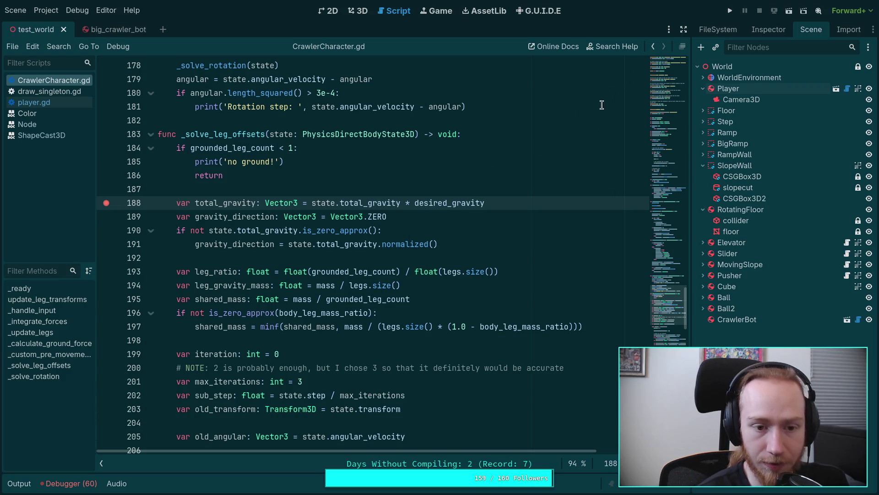
left_click(106, 203)
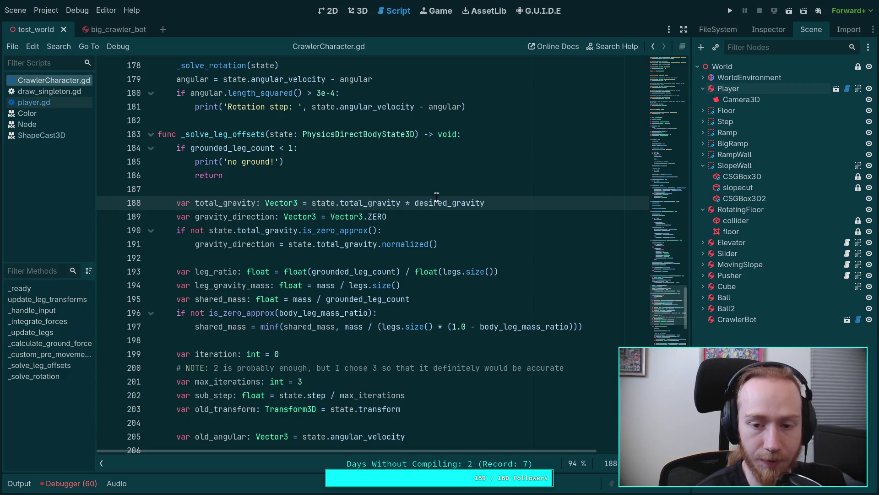
Review the leg impulse code around the apply_impulse call on line 259
left_click(367, 258)
scroll(362, 259, "up", 4)
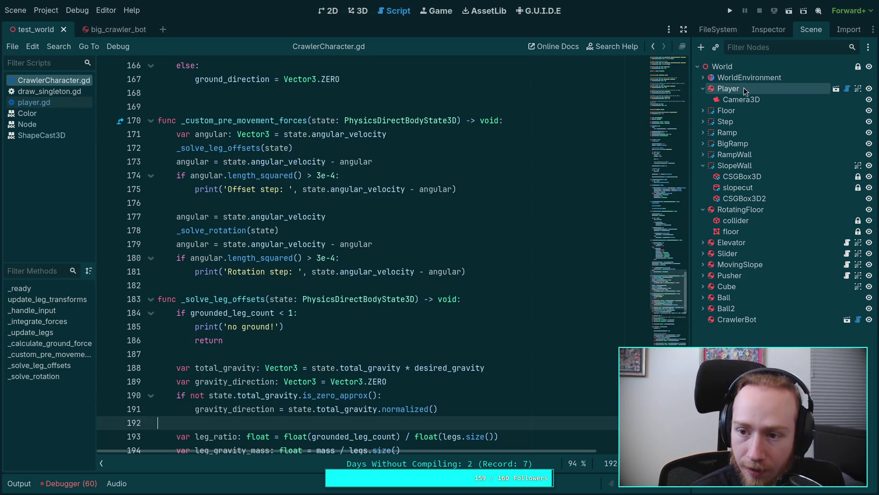
scroll(414, 241, "up", 1)
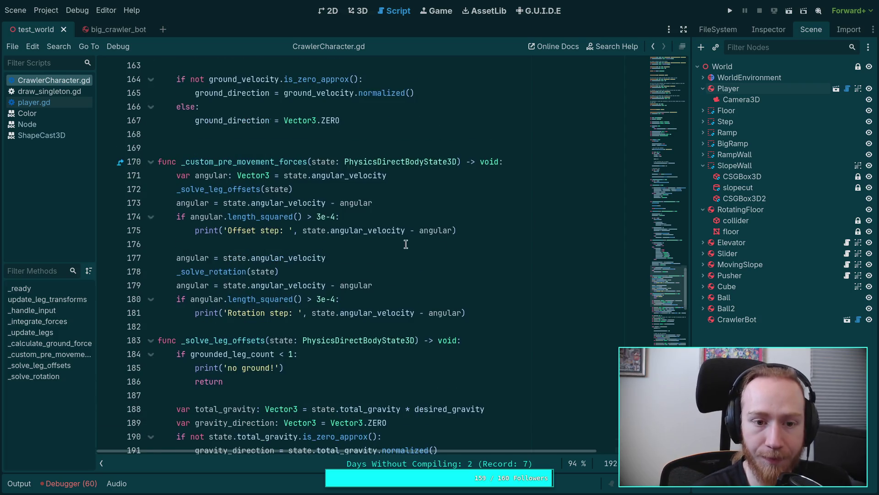
scroll(379, 242, "down", 19)
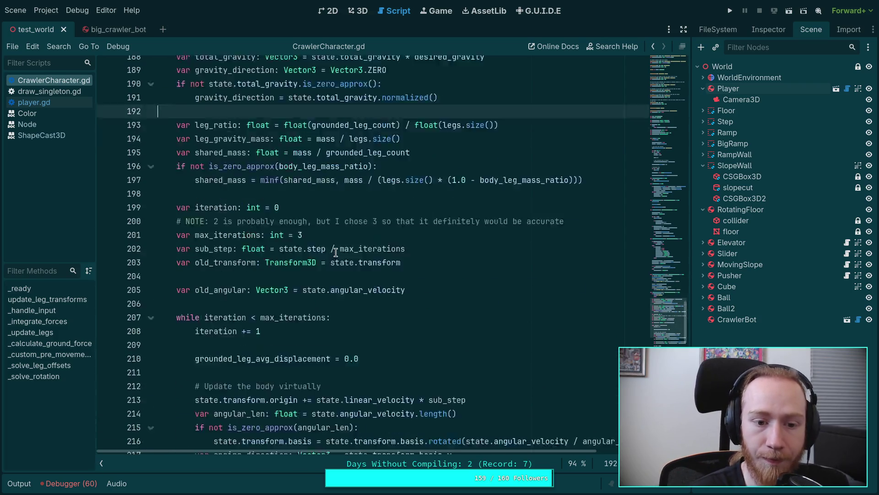
scroll(356, 300, "down", 6)
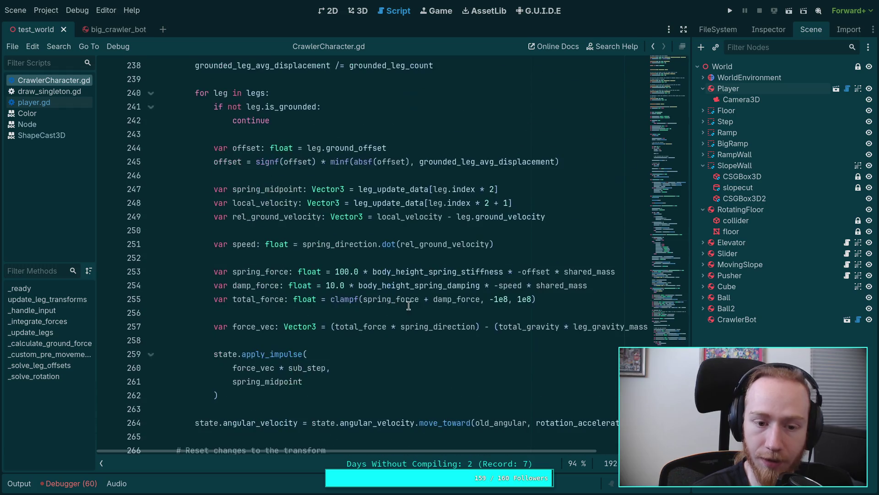
scroll(392, 297, "up", 3)
scroll(391, 298, "up", 6)
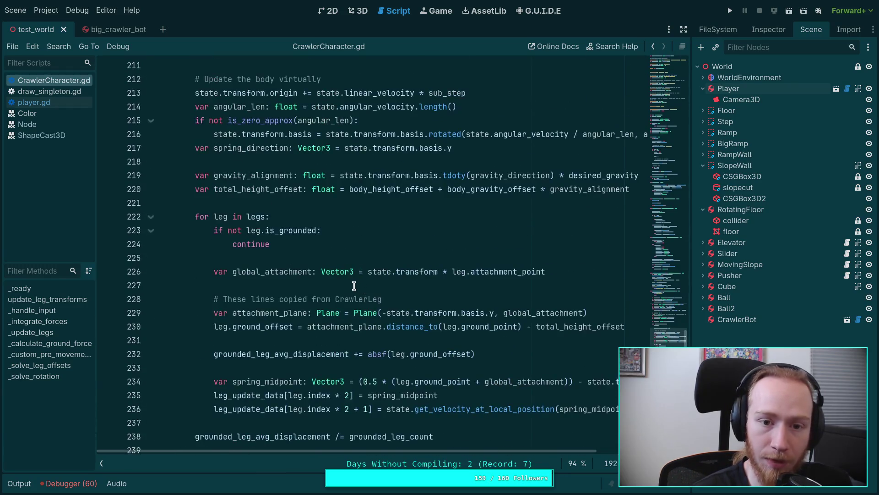
scroll(362, 289, "down", 12)
double_click(270, 231)
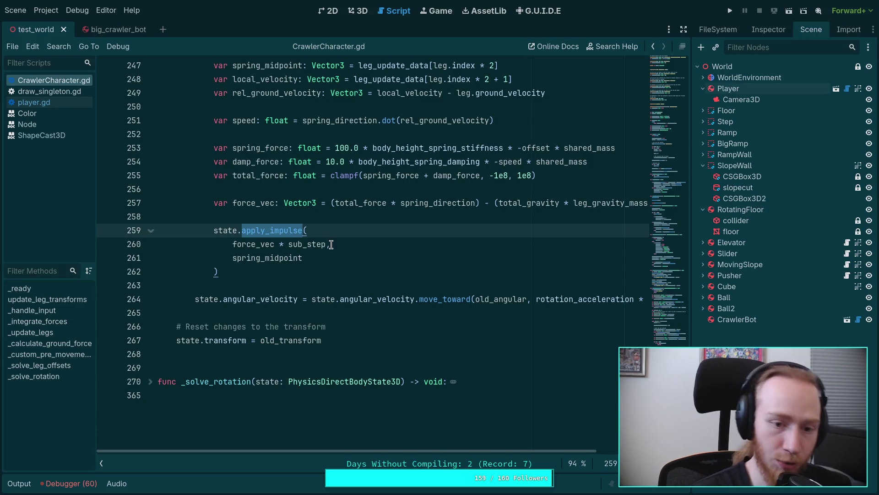
left_click(318, 271)
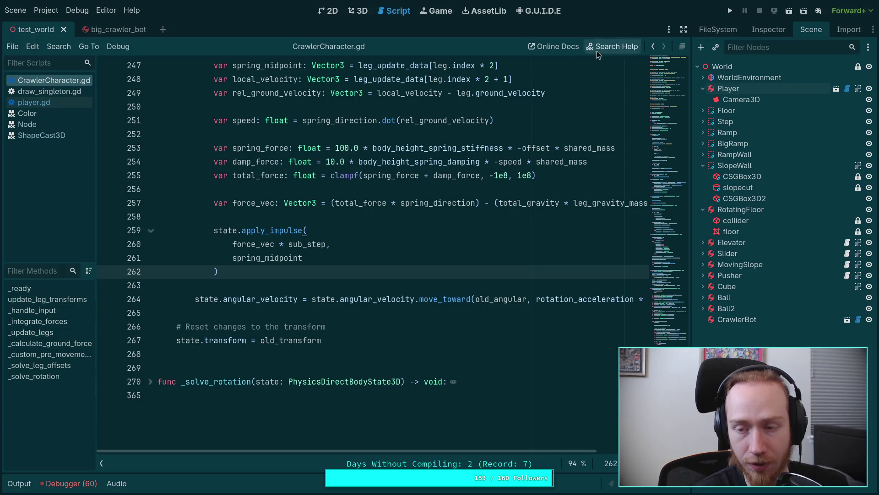
scroll(585, 164, "up", 3)
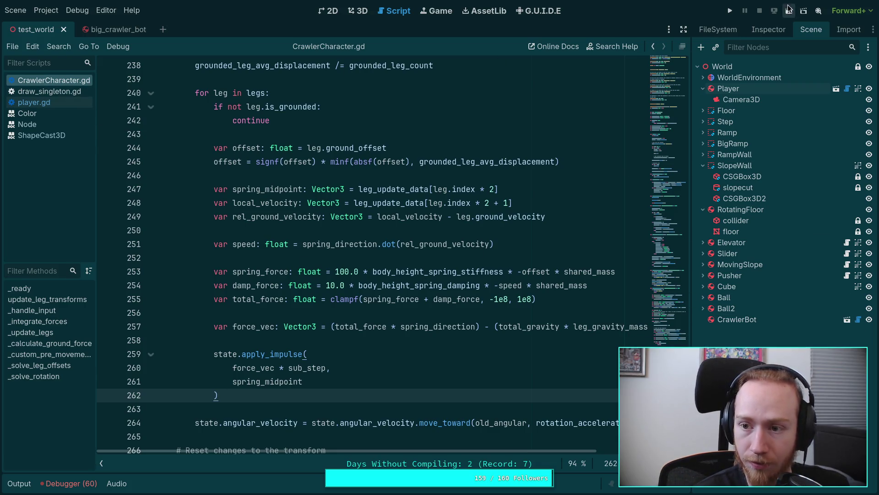
left_click(728, 32)
Open CrawlerLeg.gd from the project's file tree
double_click(754, 236)
left_click(315, 301, "ctrl")
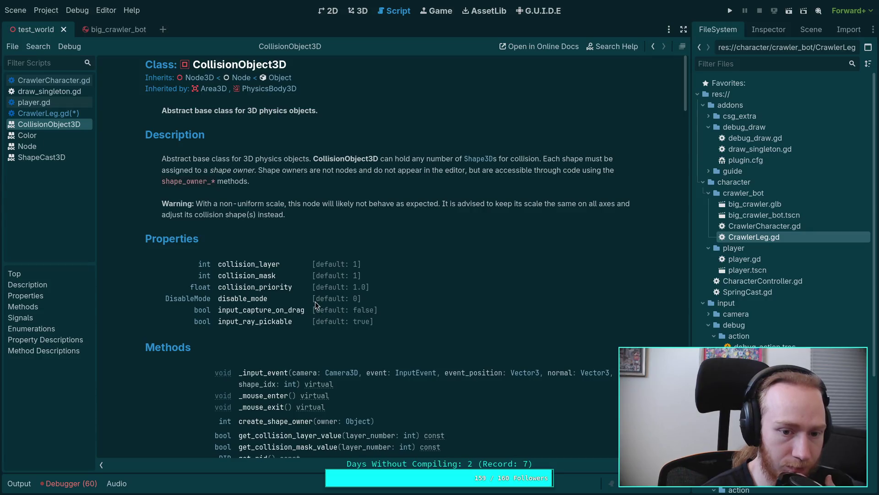
scroll(328, 286, "down", 3)
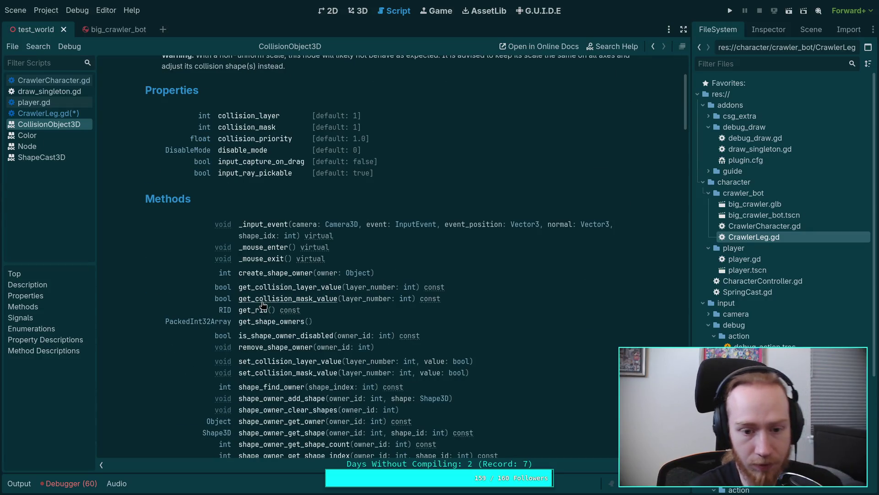
scroll(256, 290, "up", 3)
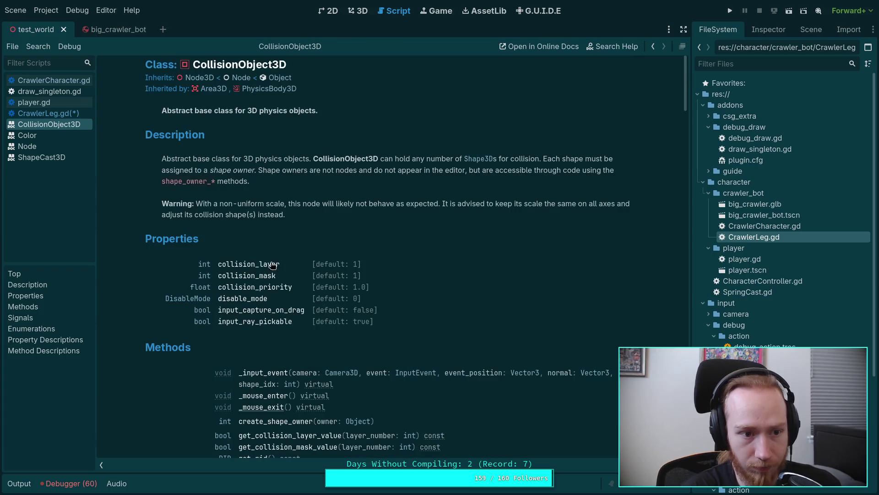
Check the PhysicsBody3D class reference, then select CollisionObject3D on CrawlerLeg.gd line 134
left_click(259, 89)
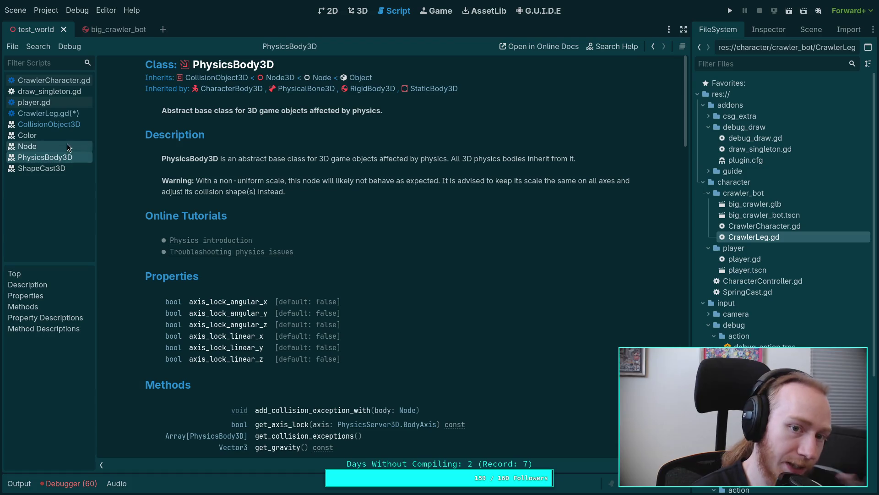
left_click(50, 113)
double_click(279, 258)
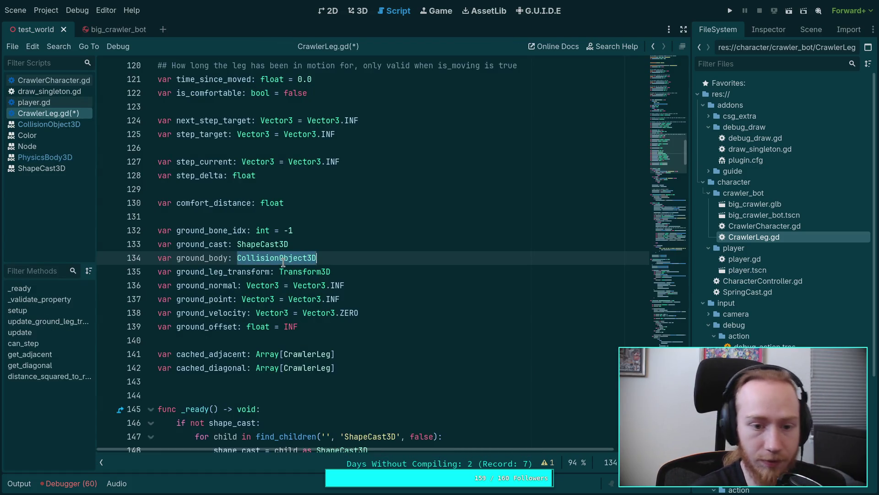
Retype ground_body as PhysicsBody3D and skim the PhysicsBody3D class reference
type("PhysicsBo")
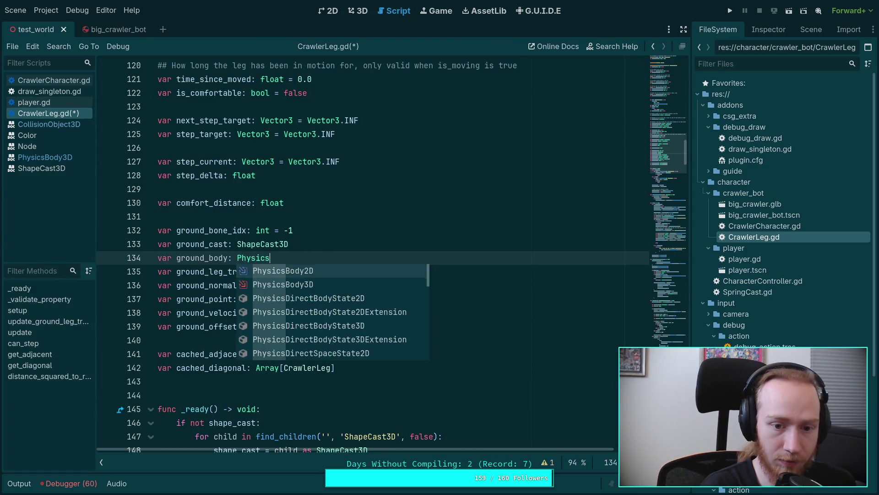
key("Return")
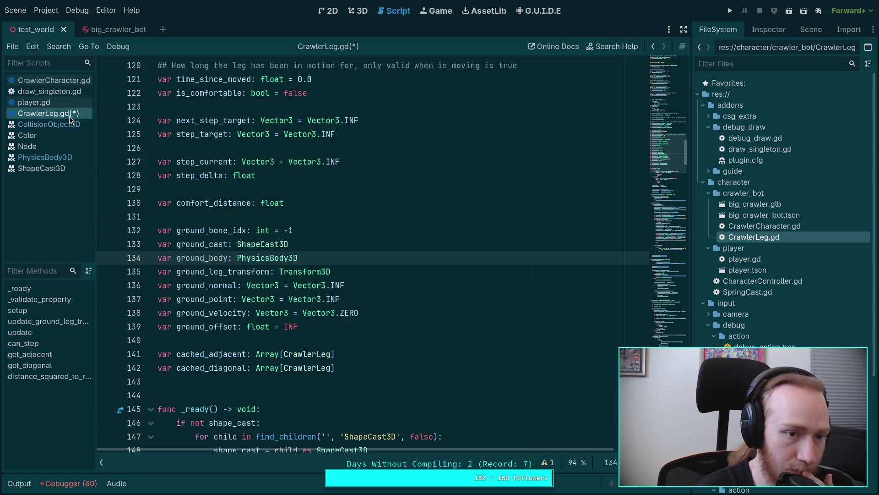
left_click(59, 157)
scroll(283, 219, "down", 3)
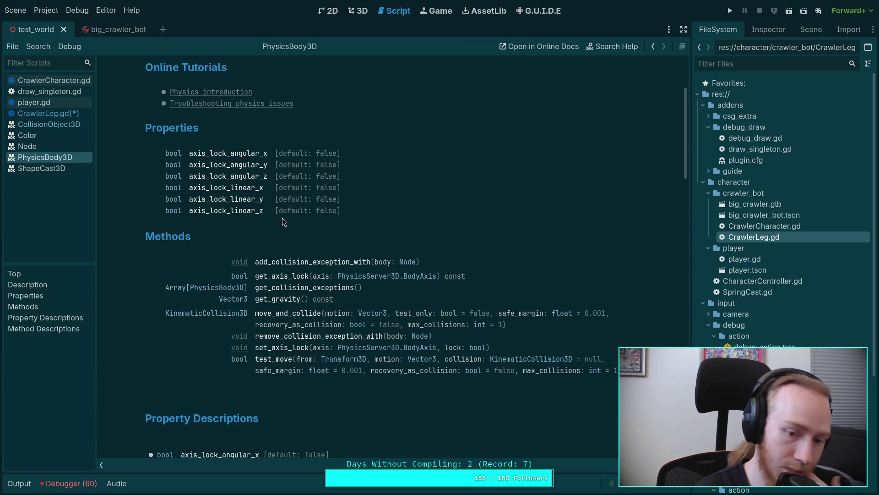
scroll(283, 218, "down", 3)
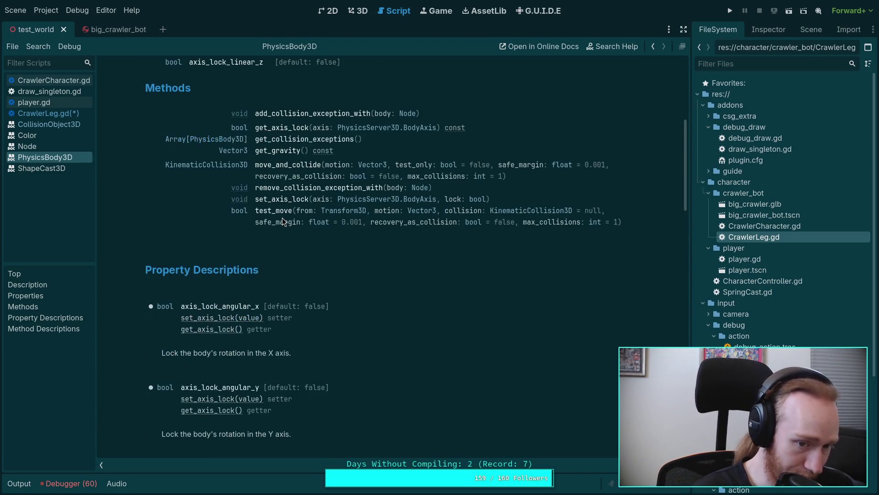
scroll(282, 218, "up", 6)
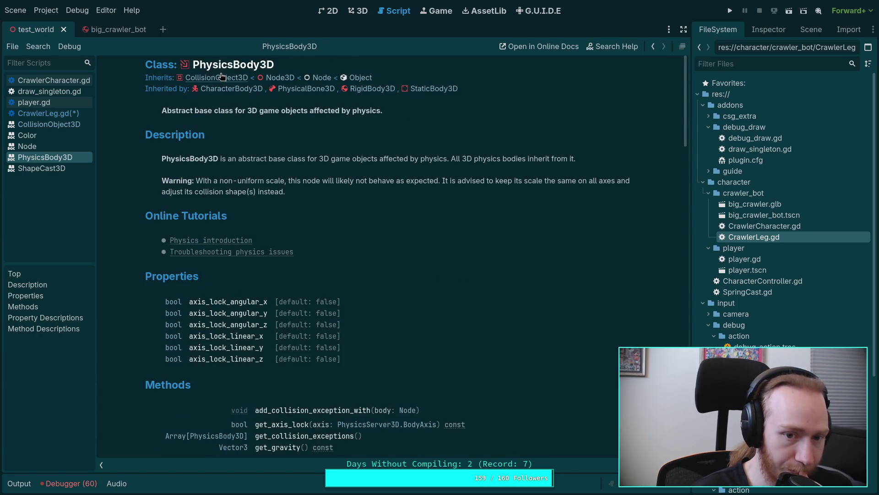
left_click(67, 116)
Highlight ground_cast uses in CrawlerLeg.gd and locate the local ground_body RID on line 323
scroll(205, 182, "down", 3)
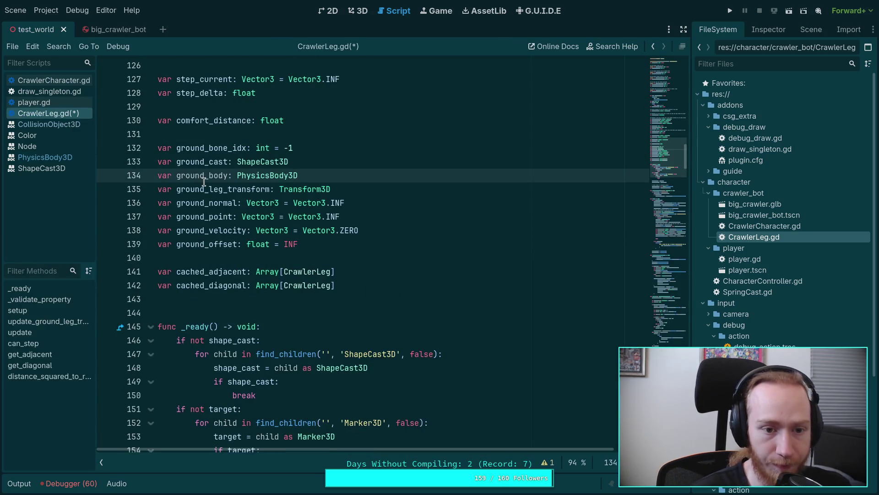
scroll(204, 182, "down", 20)
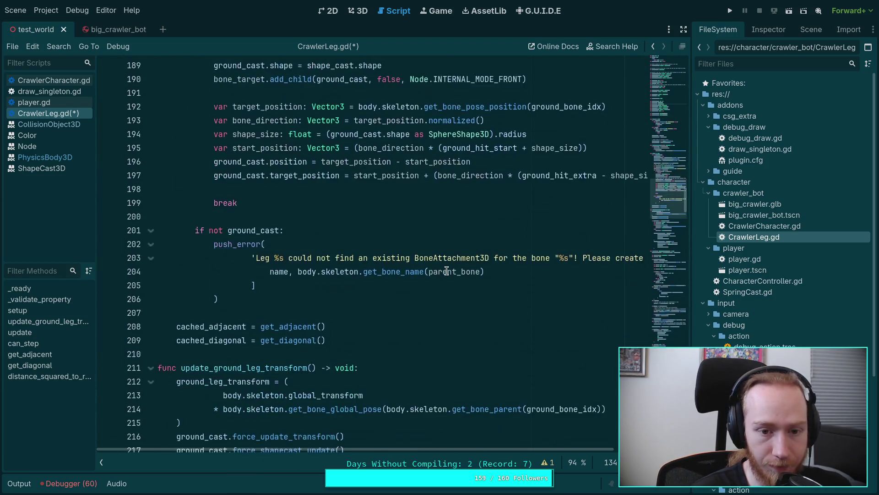
scroll(446, 270, "down", 16)
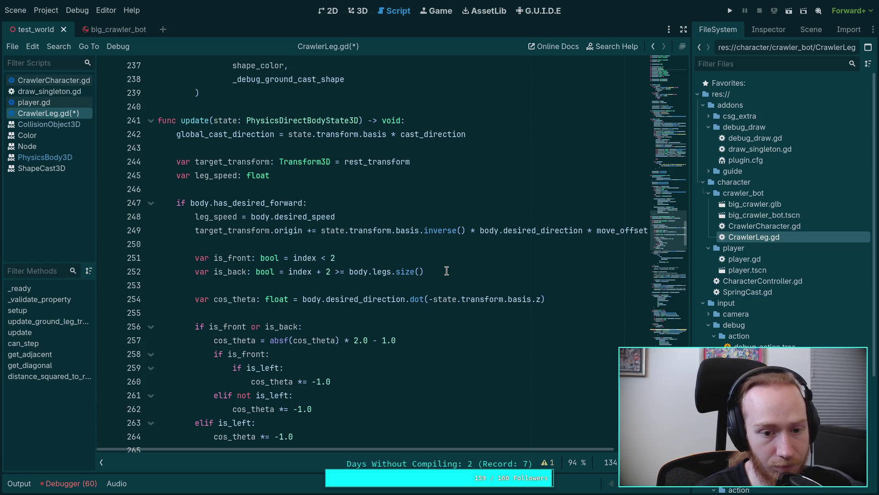
scroll(447, 271, "up", 7)
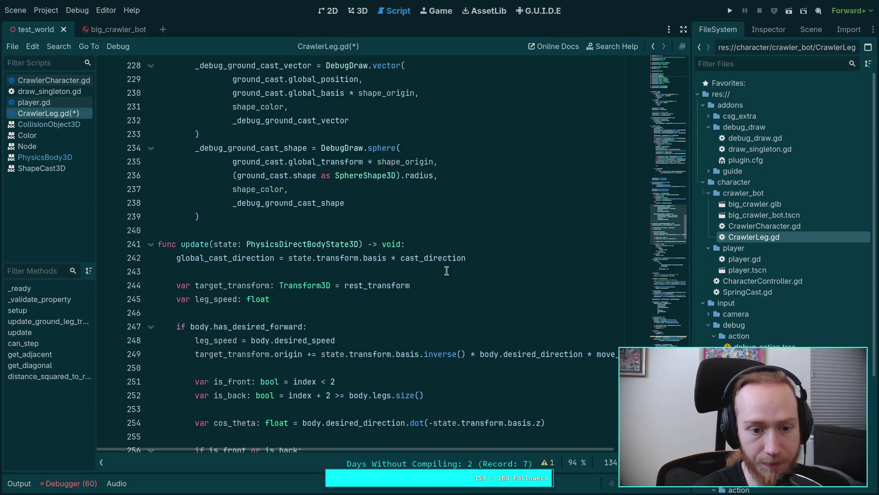
scroll(266, 219, "up", 3)
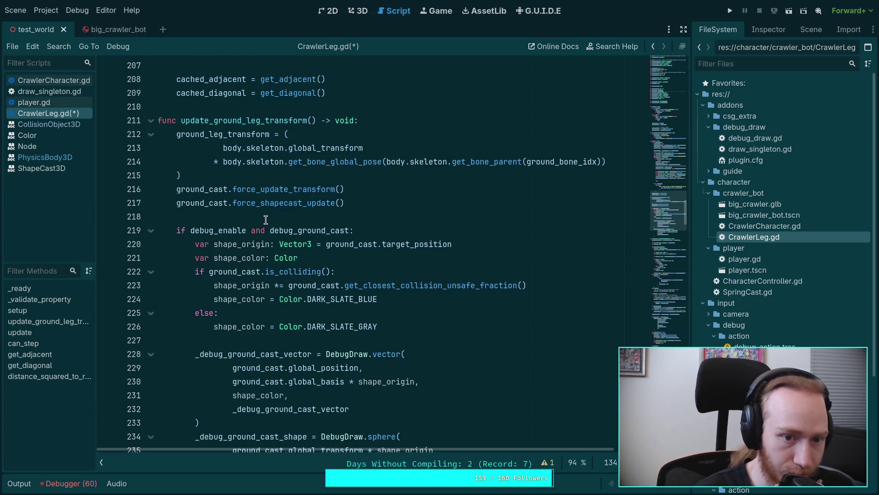
double_click(197, 188)
scroll(414, 246, "down", 1)
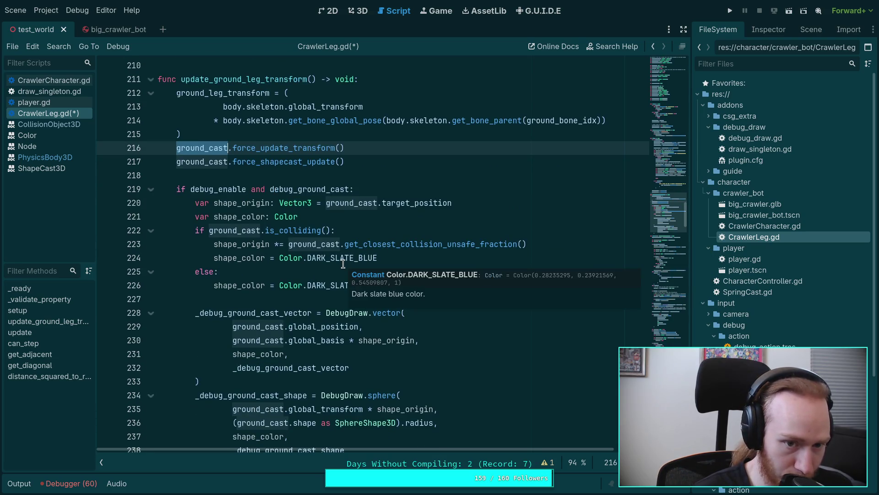
scroll(270, 238, "down", 1)
scroll(267, 233, "up", 2)
scroll(267, 233, "down", 14)
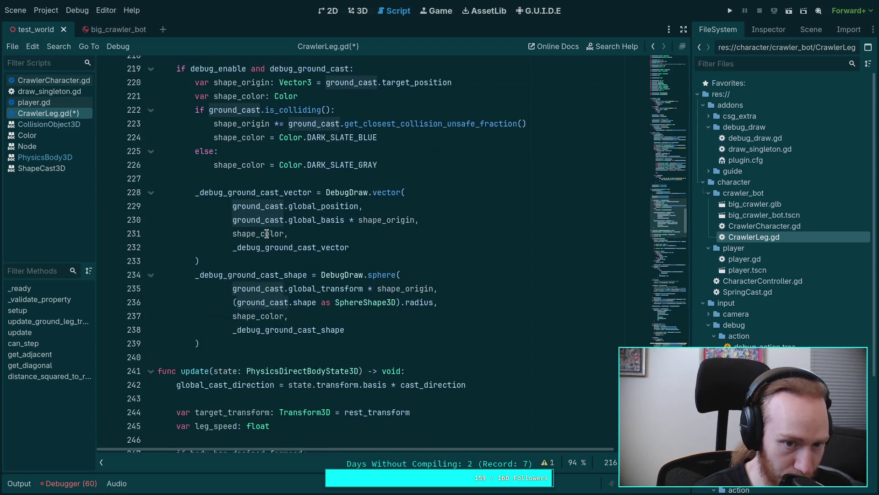
scroll(348, 243, "down", 18)
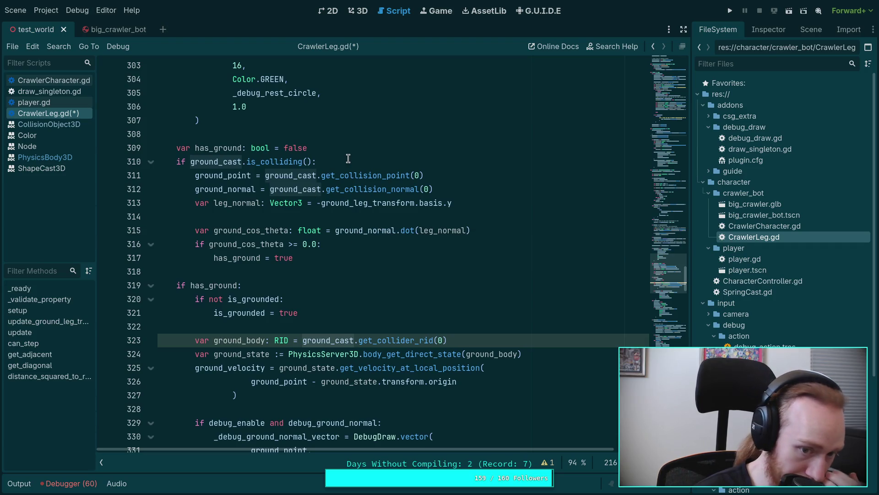
scroll(348, 158, "down", 3)
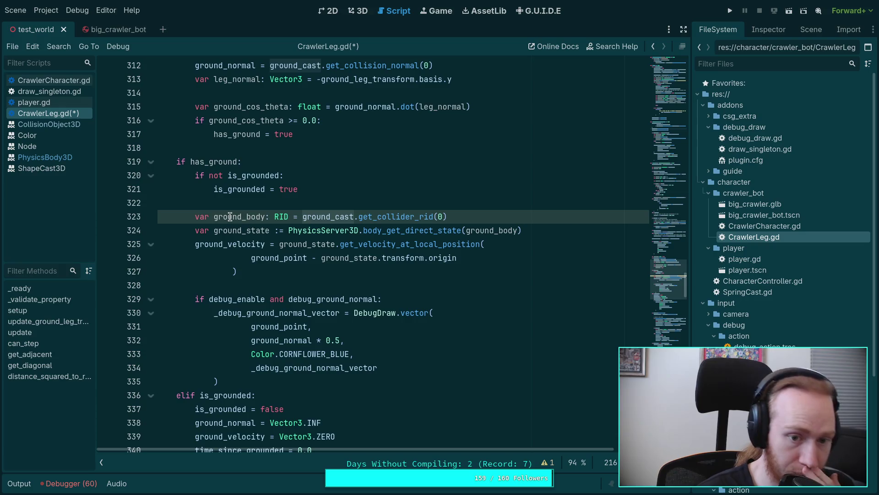
On line 323, drop 'var' and ': RID' and change get_collider_rid(0) to get_collider(0)
left_click_drag(214, 216, 199, 216)
key("Delete")
key("Delete")
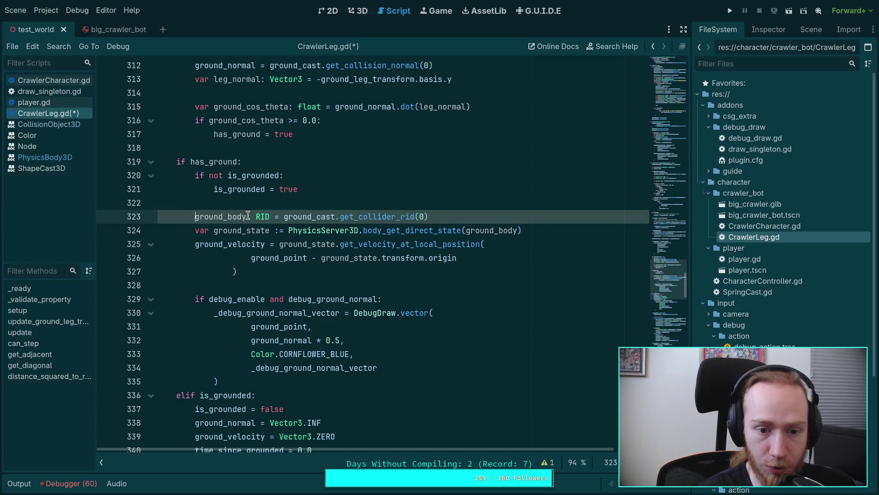
left_click_drag(272, 215, 246, 217)
key("Delete")
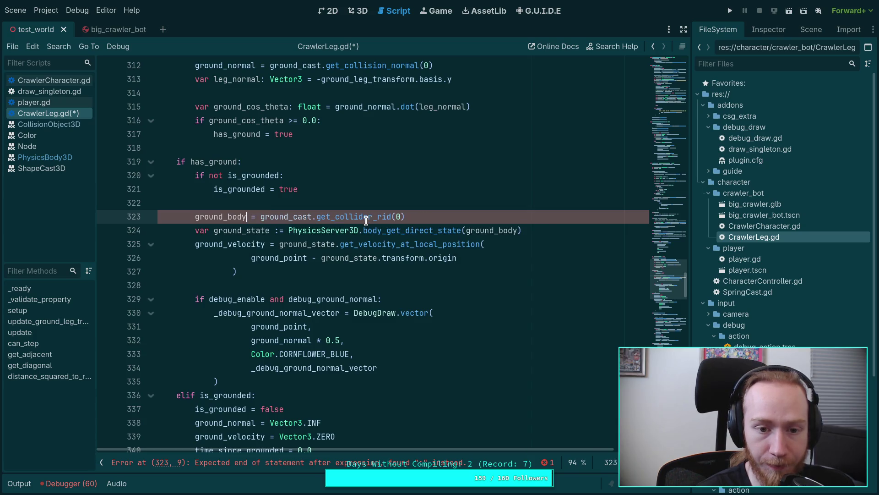
left_click(387, 217)
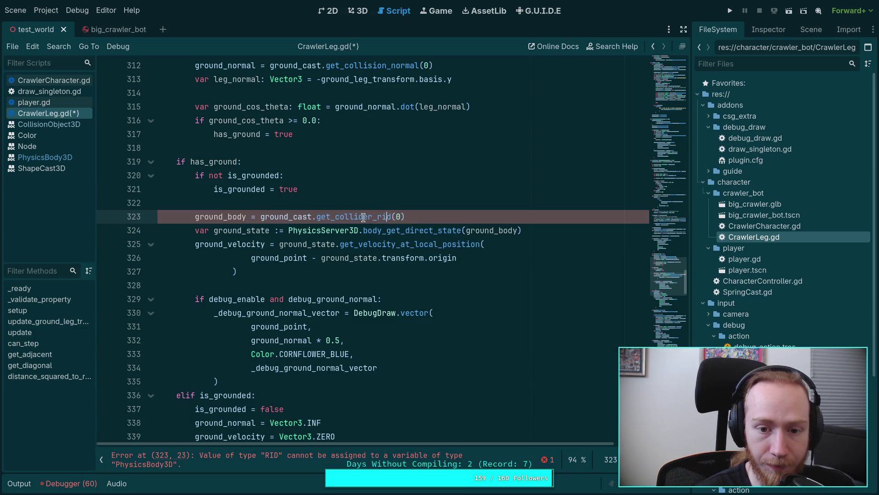
left_click_drag(372, 217, 392, 217)
key("Delete")
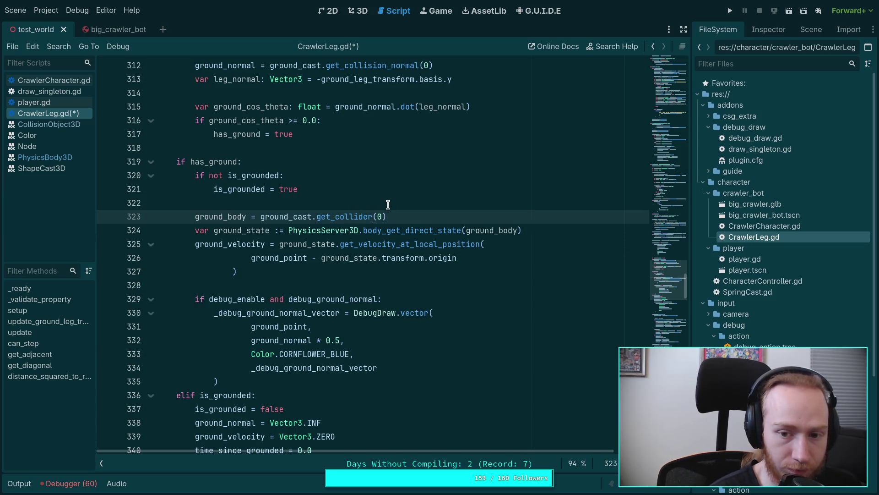
Pass ground_body.get_rid() on line 324 and review ground_body's other uses
left_click(518, 230)
type(".get_ri")
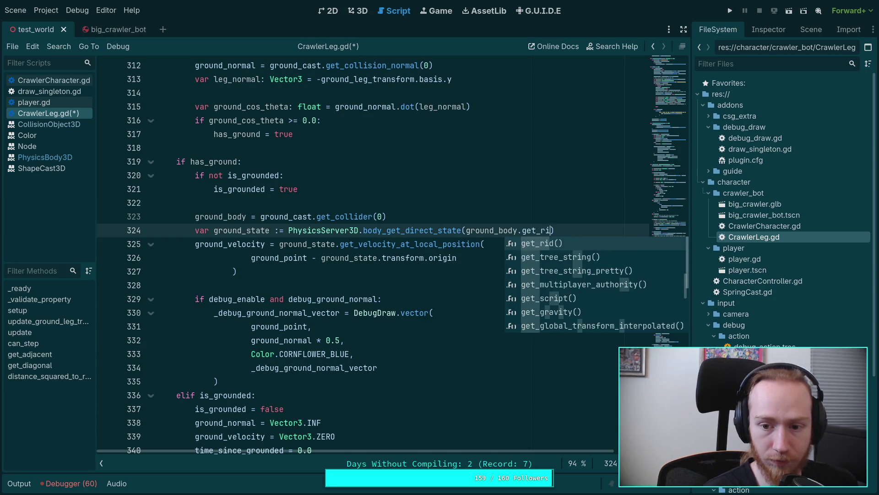
key("Return")
double_click(202, 216)
scroll(360, 233, "down", 3)
scroll(354, 225, "down", 6)
scroll(356, 225, "up", 9)
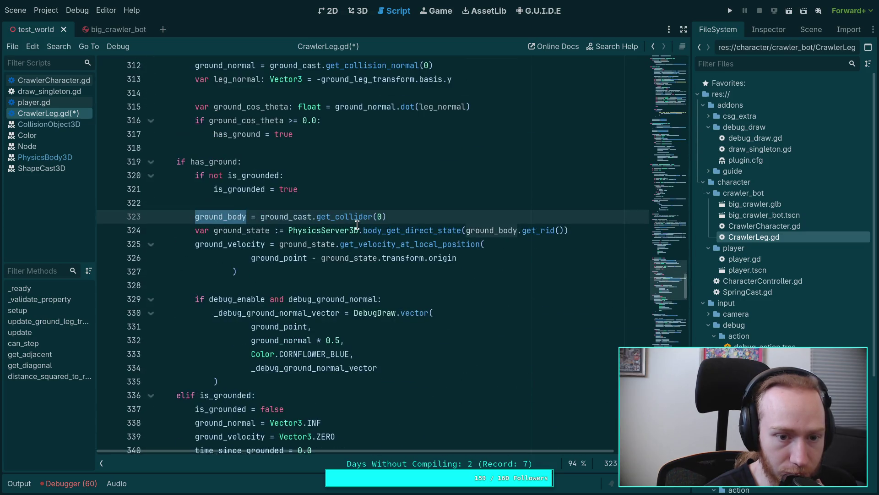
scroll(351, 225, "down", 2)
scroll(342, 262, "down", 2)
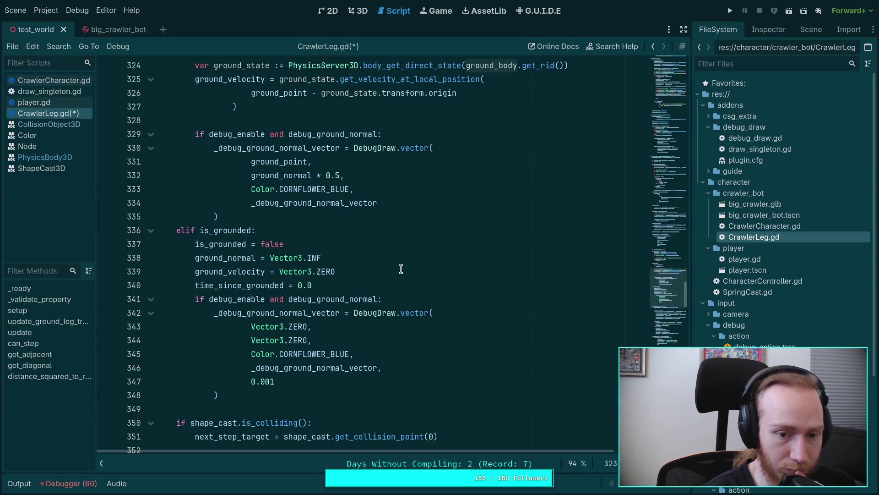
Add 'ground_body = null' after line 339 and save CrawlerLeg.gd
left_click(346, 249)
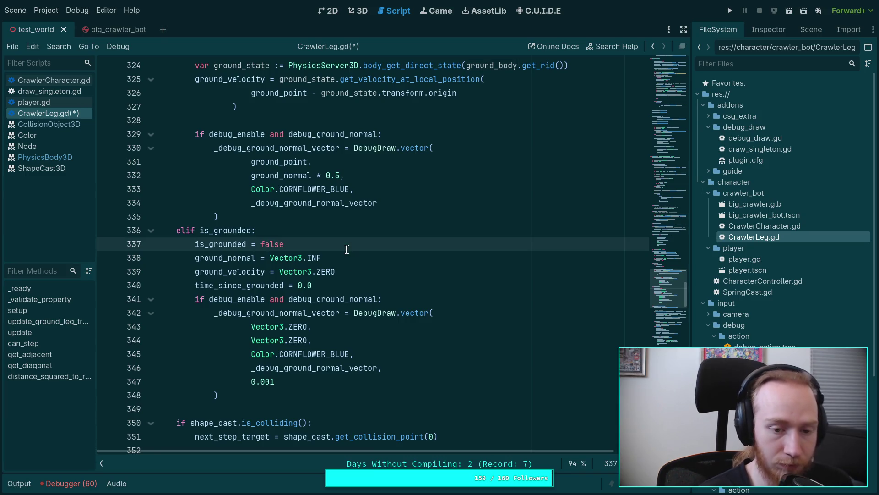
left_click(347, 272)
key("Return")
type("ground_body = null")
key("ctrl+s")
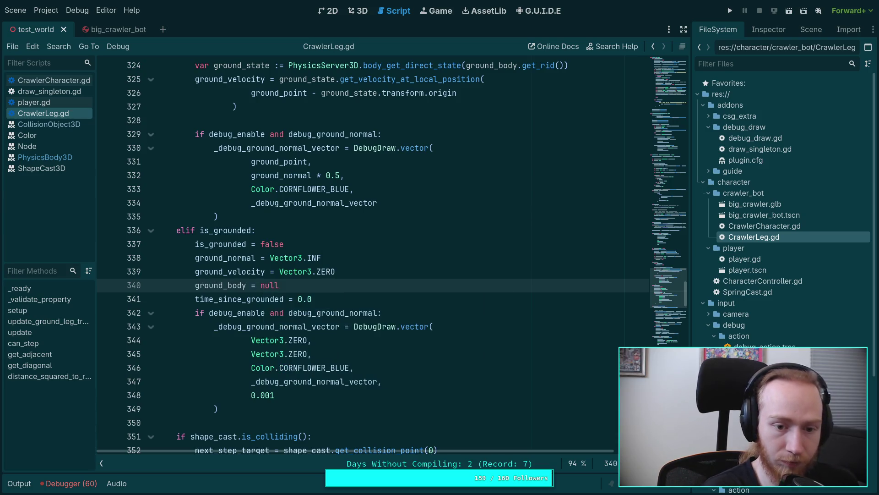
scroll(331, 252, "down", 1)
scroll(330, 252, "up", 4)
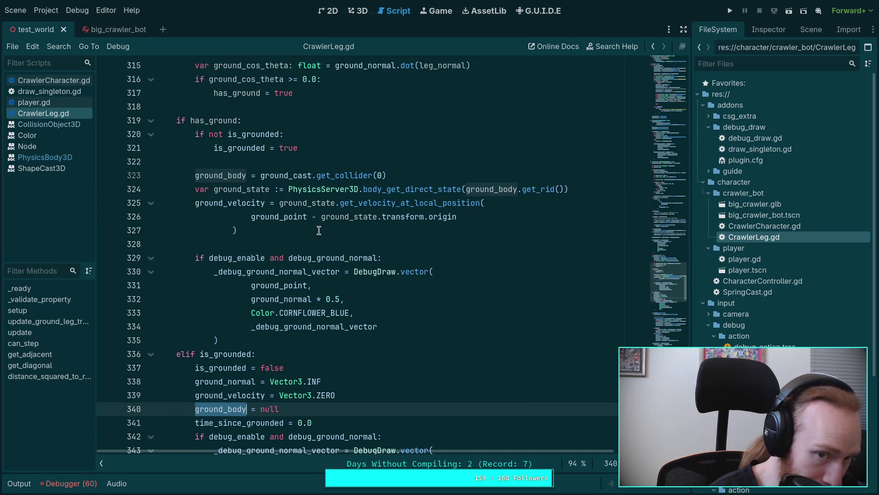
Switch to the CrawlerCharacter.gd script
left_click(319, 231)
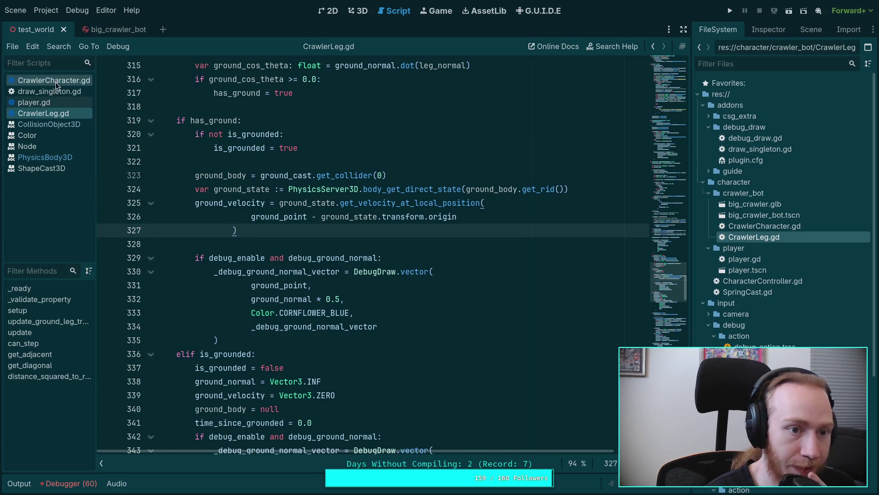
left_click(54, 82)
scroll(372, 291, "down", 2)
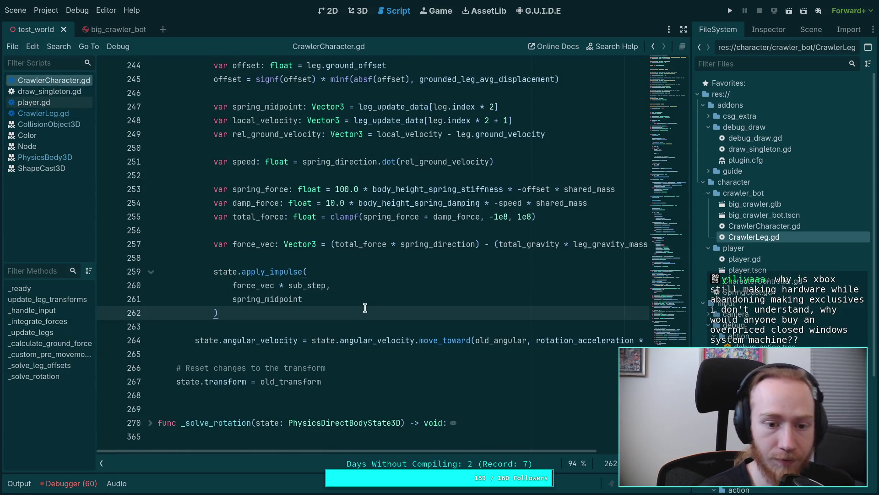
Insert an empty line after the apply_impulse call, then return to CrawlerLeg.gd
key("Return")
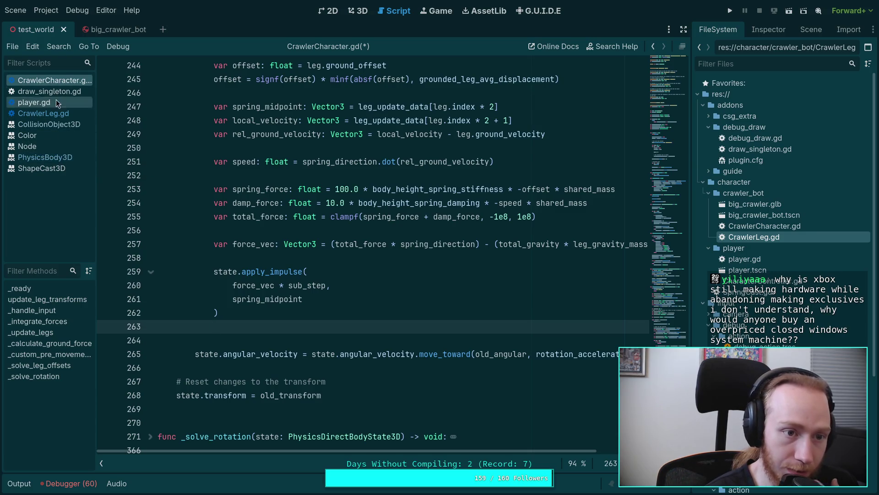
left_click(44, 113)
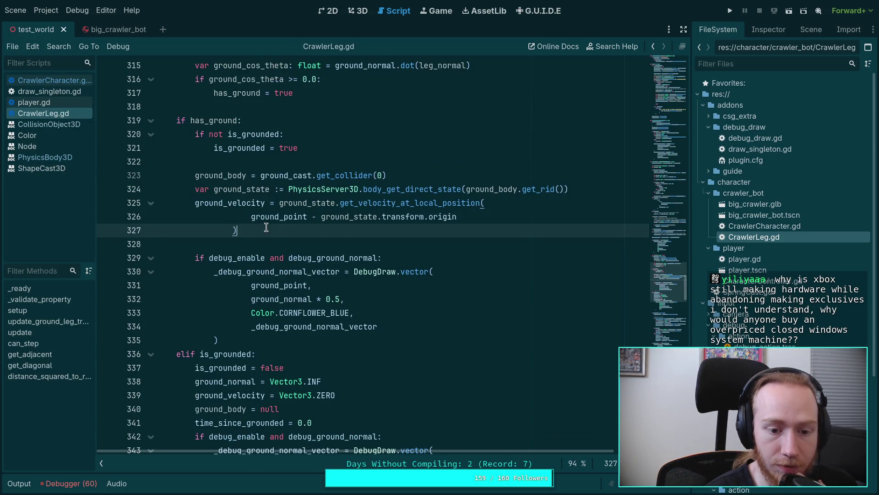
scroll(265, 227, "down", 3)
double_click(224, 284)
scroll(352, 251, "up", 3)
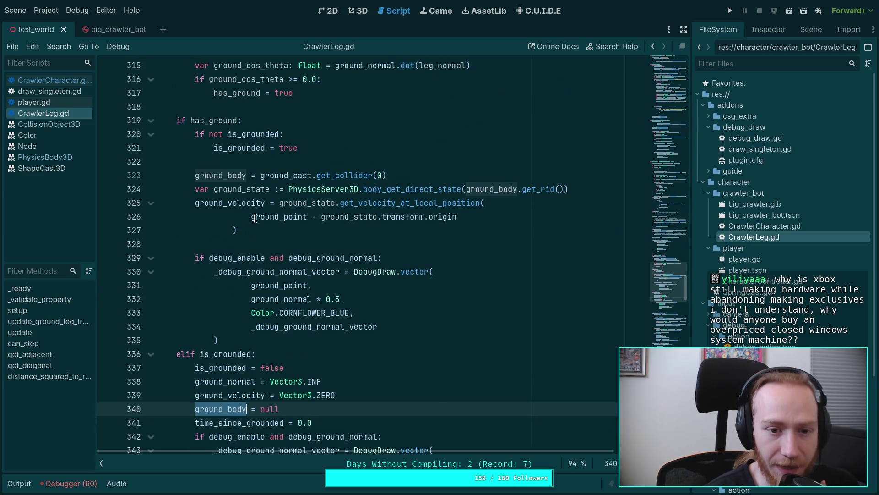
mouse_move(255, 219)
scroll(369, 328, "down", 1)
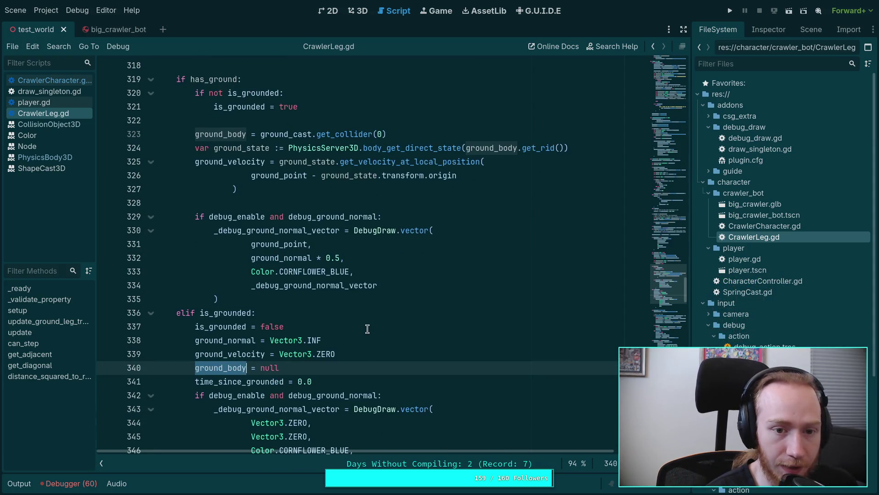
scroll(262, 251, "down", 1)
scroll(256, 286, "up", 5)
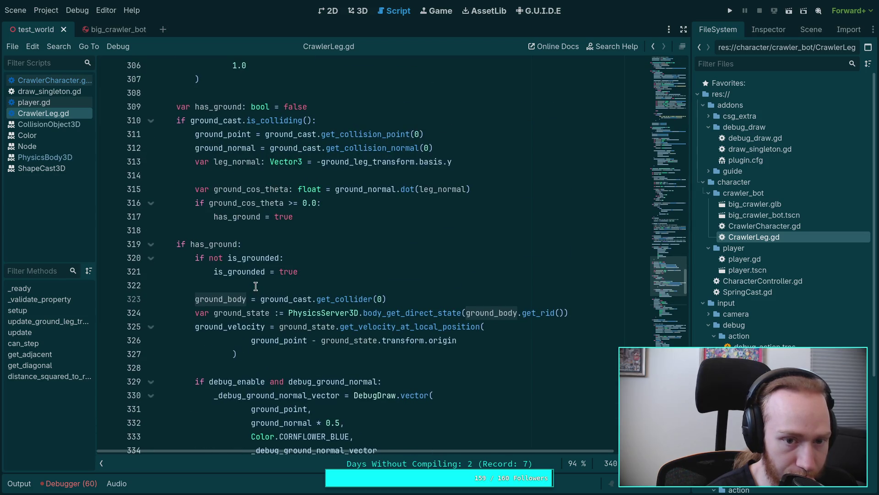
left_click(216, 136)
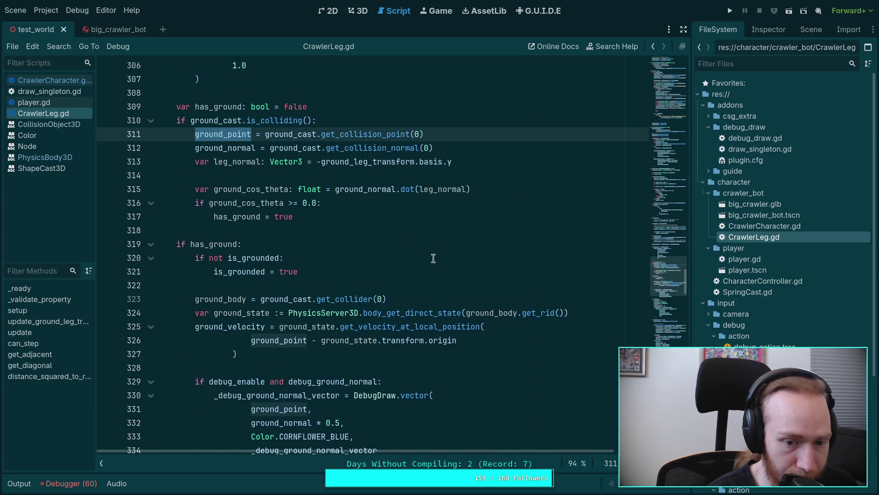
scroll(434, 259, "down", 6)
scroll(433, 258, "down", 1)
scroll(403, 247, "down", 3)
scroll(393, 243, "up", 3)
scroll(393, 242, "up", 4)
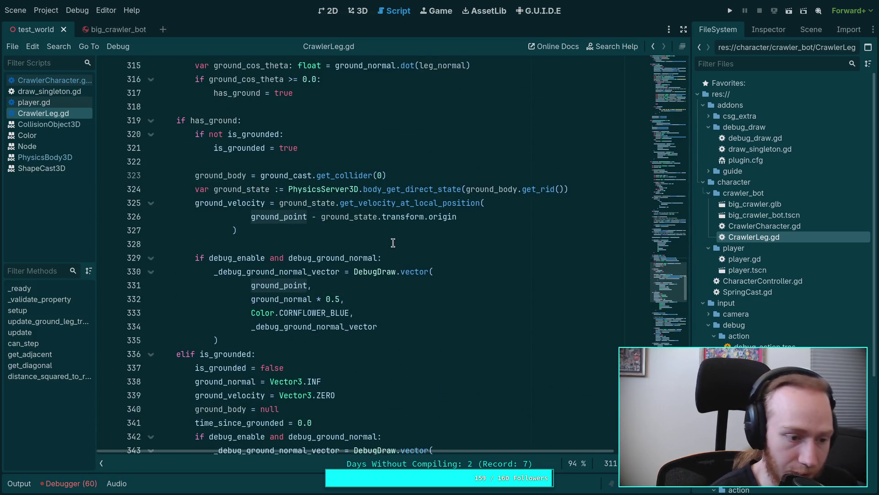
scroll(393, 243, "up", 1)
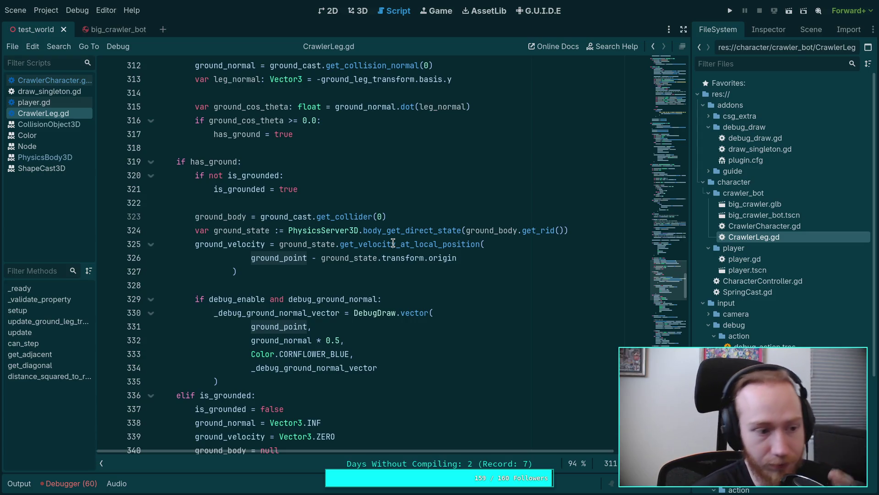
left_click(287, 281)
scroll(287, 282, "down", 1)
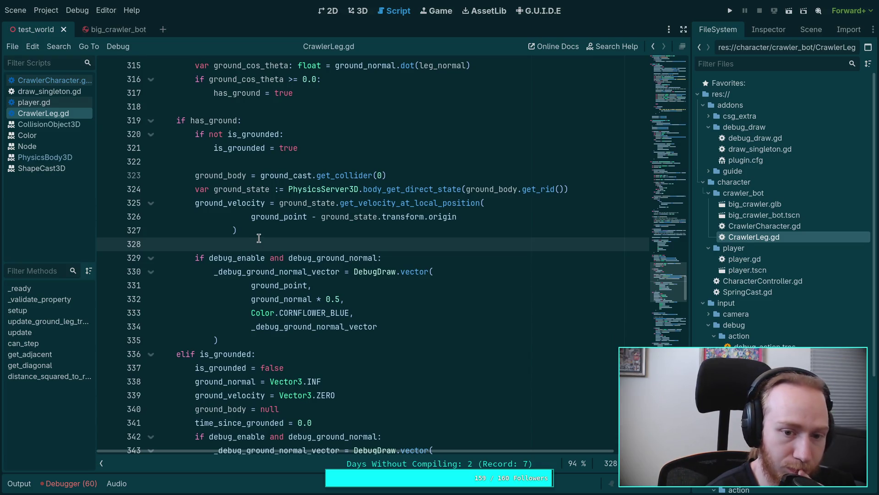
left_click(273, 205)
left_click(233, 204)
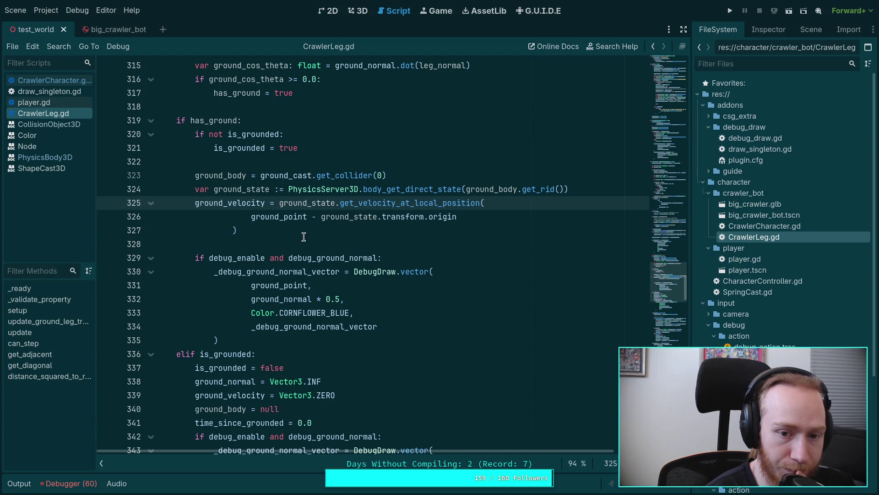
double_click(318, 202)
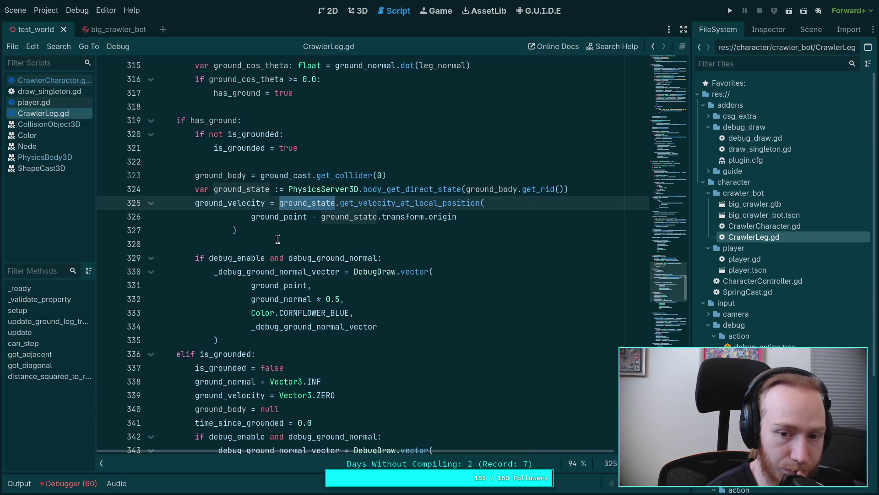
double_click(285, 218)
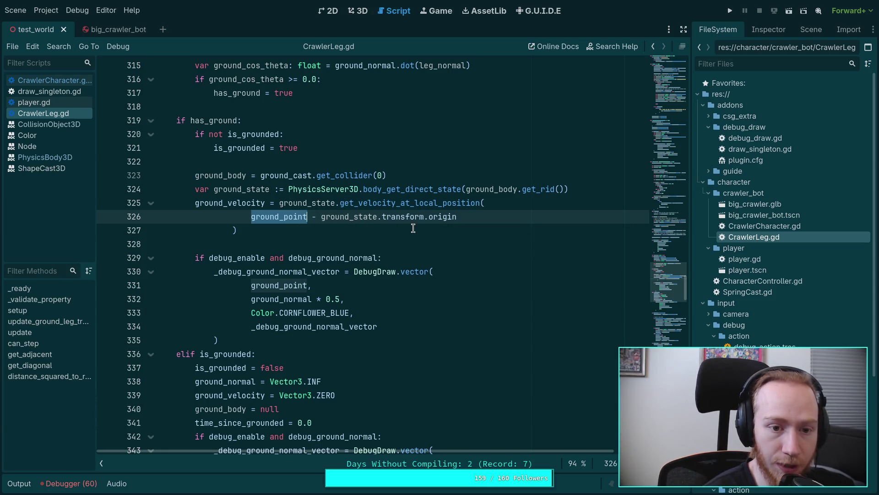
scroll(422, 249, "up", 2)
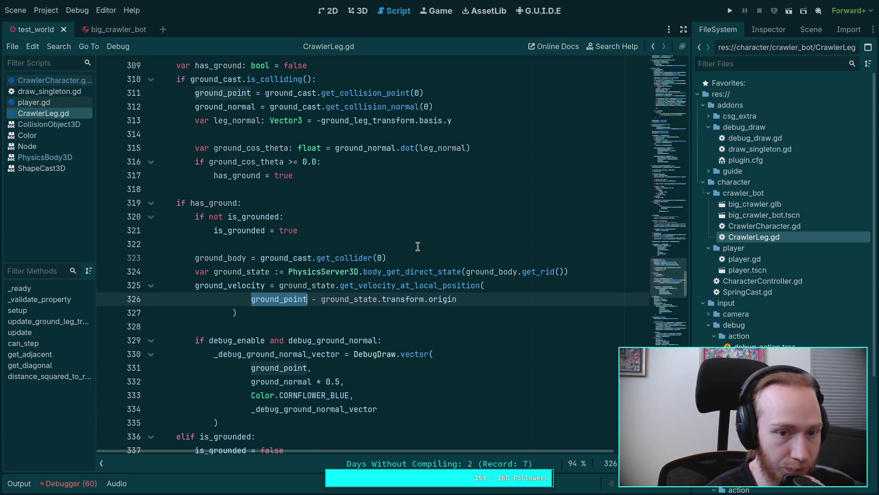
scroll(419, 248, "up", 1)
scroll(417, 247, "down", 2)
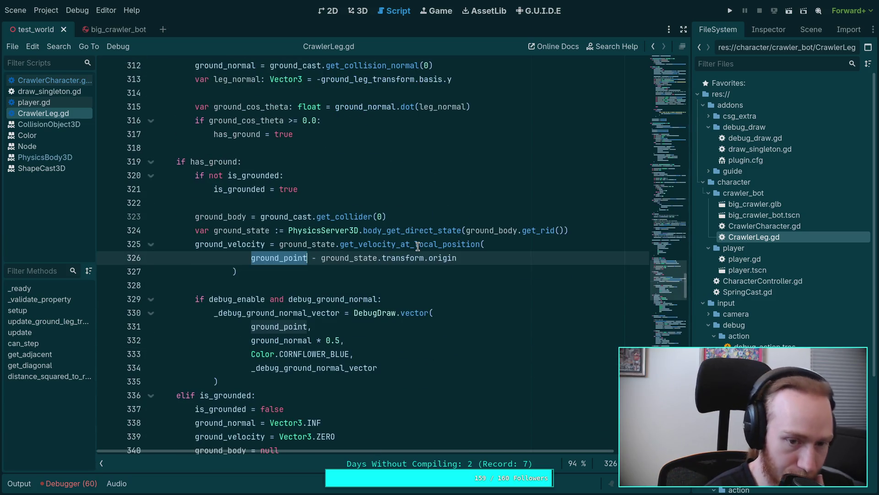
mouse_move(405, 243)
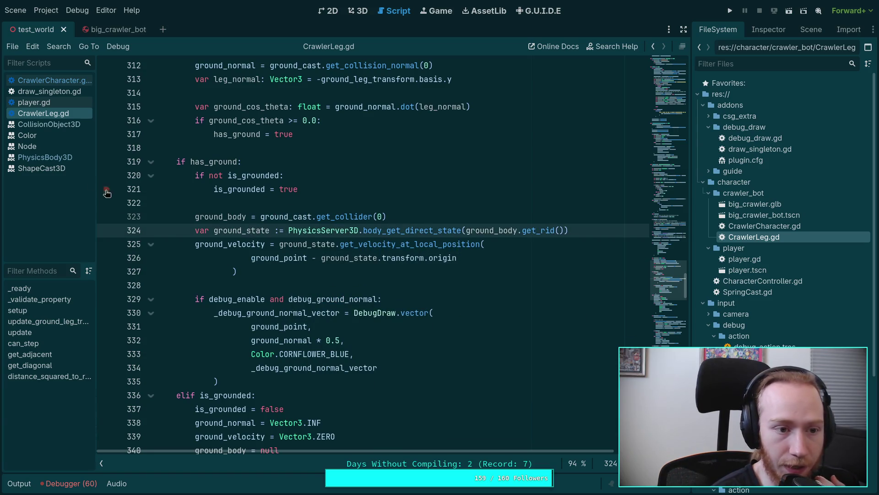
left_click(45, 158)
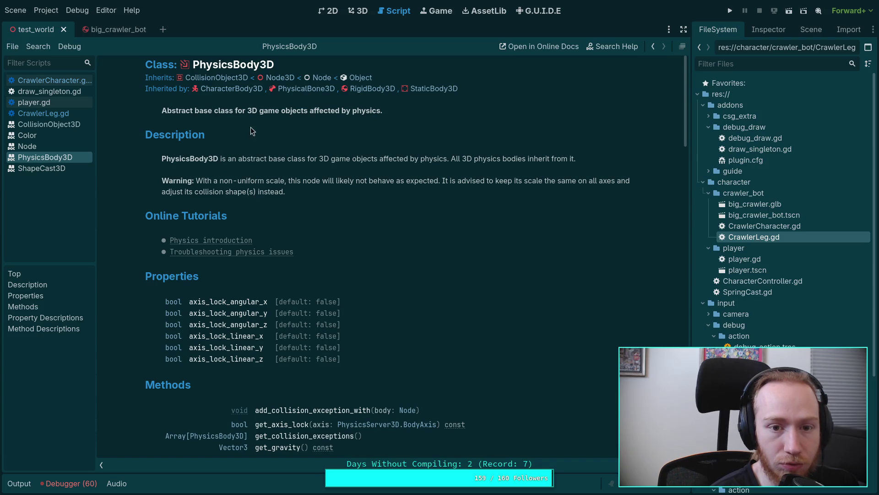
left_click(62, 125)
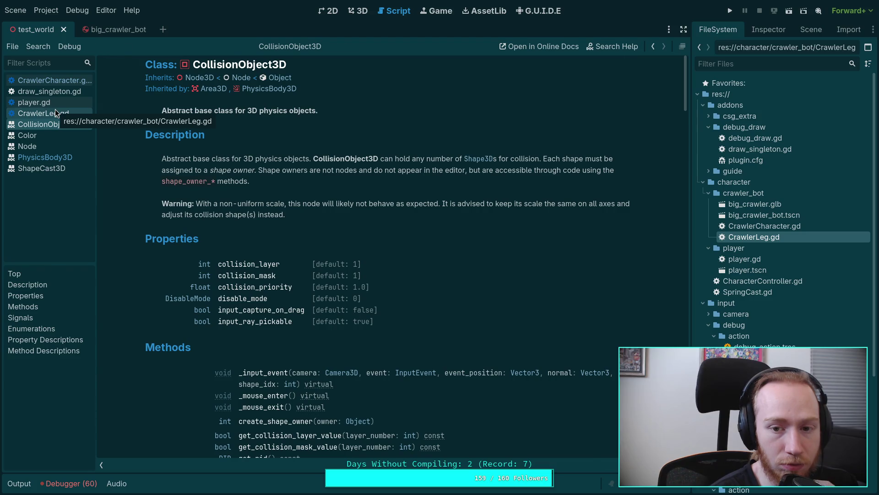
left_click(55, 111)
right_click(399, 230)
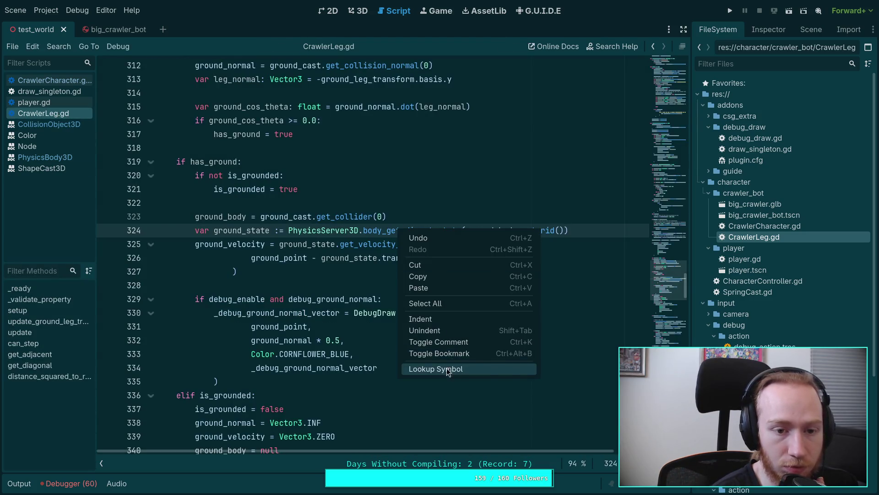
Look up body_get_direct_state and read the PhysicsDirectBodyState3D class reference
left_click(450, 369)
left_click(204, 76)
scroll(319, 222, "down", 3)
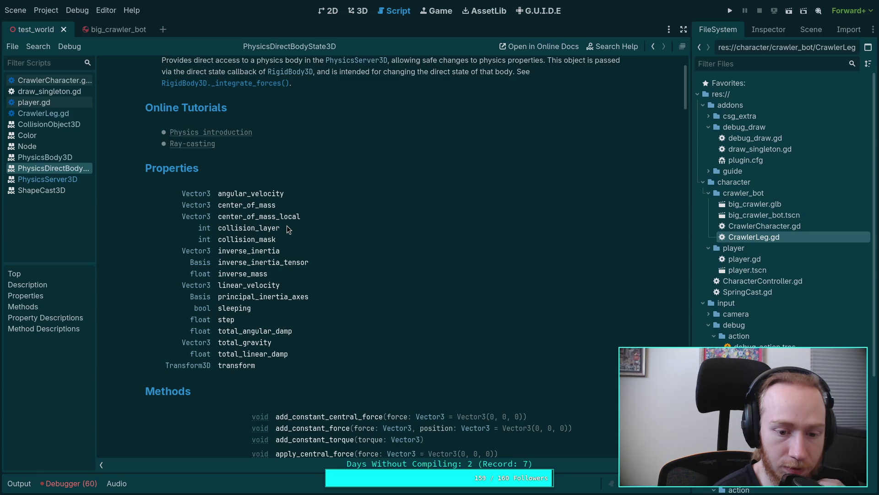
scroll(283, 226, "up", 3)
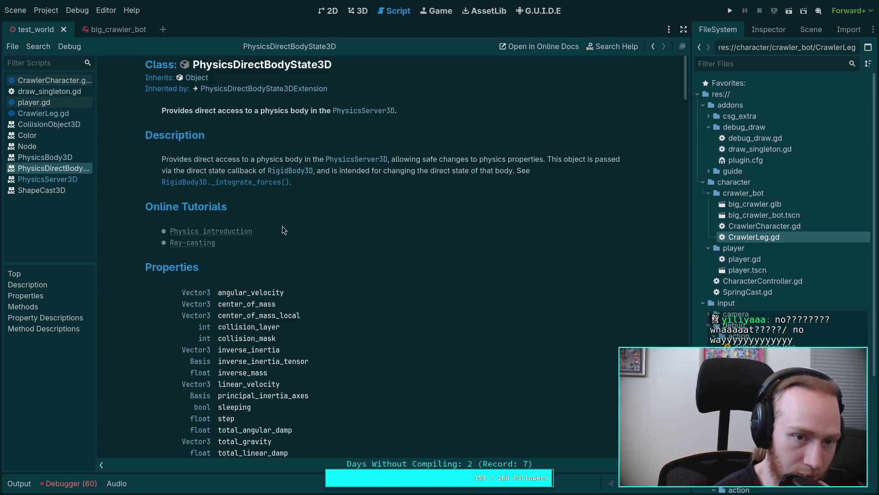
scroll(282, 226, "down", 4)
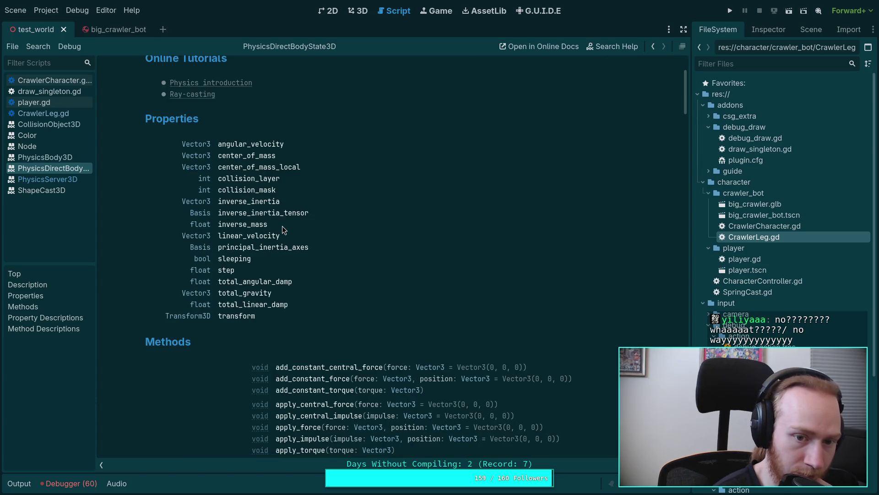
scroll(282, 226, "down", 3)
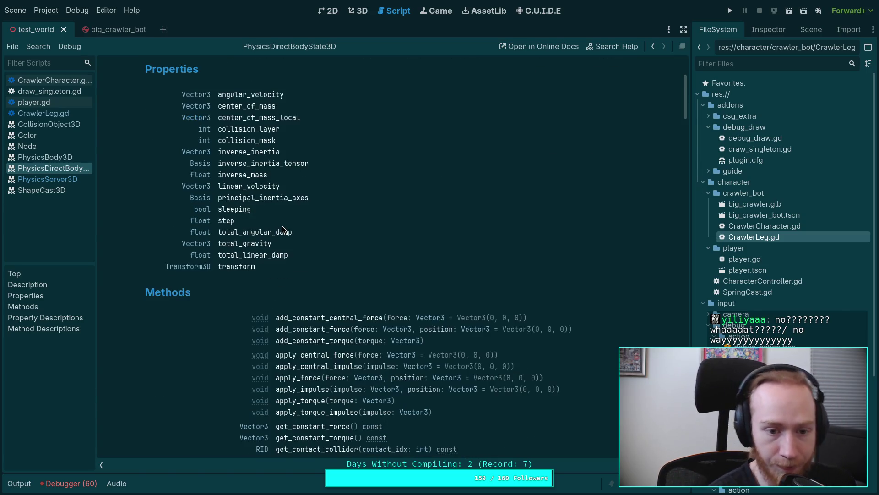
scroll(283, 262, "down", 1)
scroll(283, 262, "down", 5)
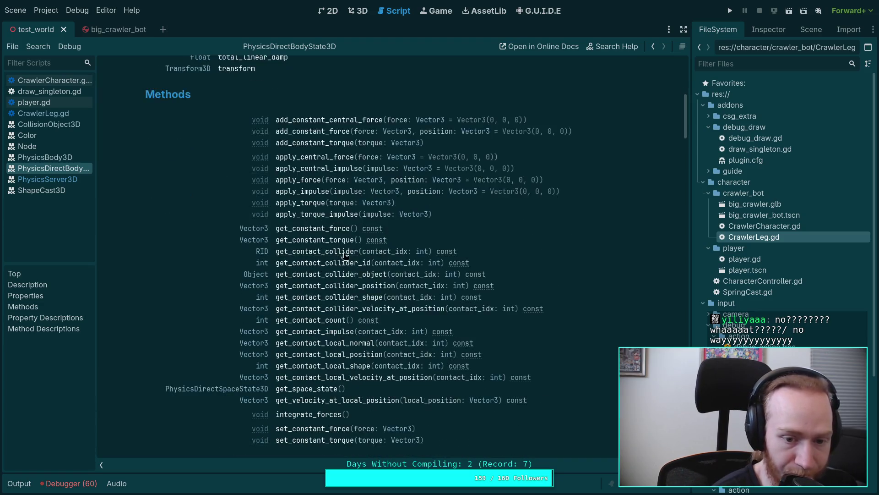
scroll(472, 281, "up", 1)
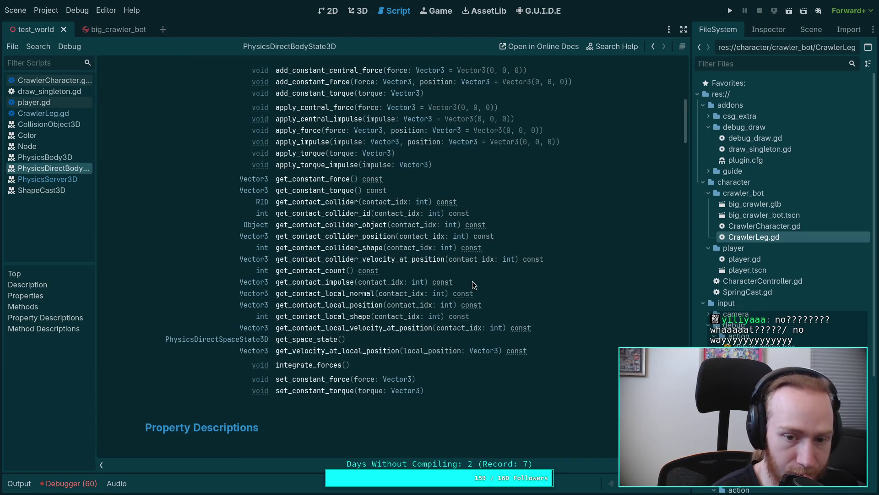
scroll(472, 281, "down", 1)
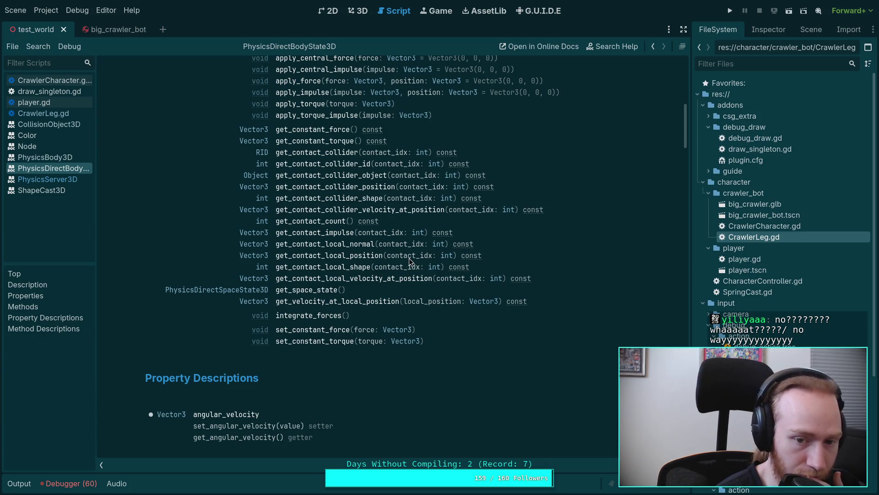
Finish reviewing the PhysicsDirectBodyState3D docs, then return to the CrawlerCharacter.gd script
scroll(410, 261, "down", 1)
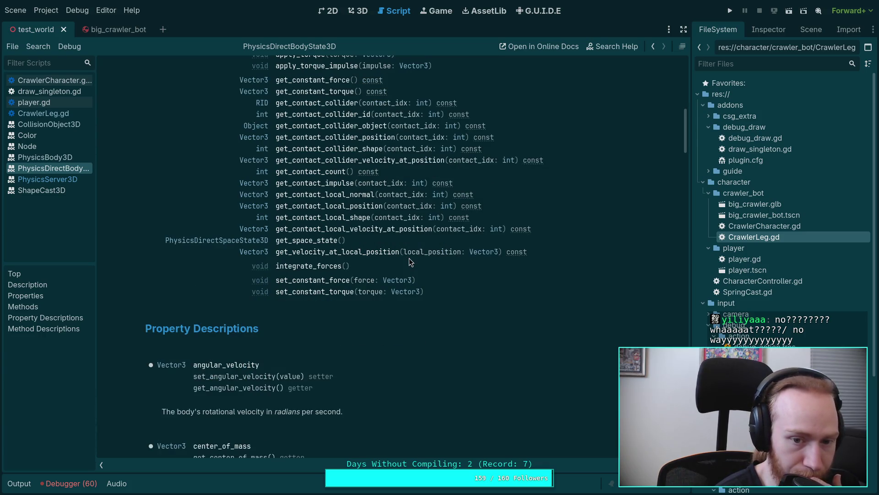
scroll(409, 261, "down", 1)
scroll(409, 261, "up", 1)
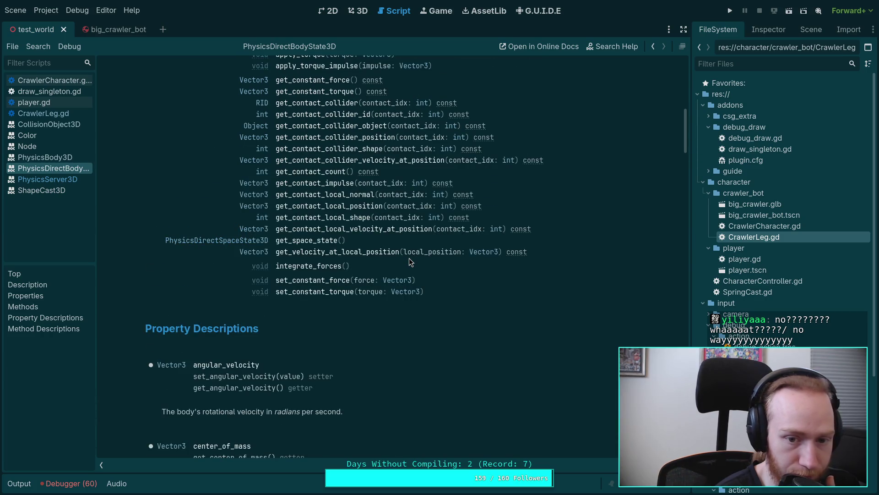
scroll(409, 261, "up", 1)
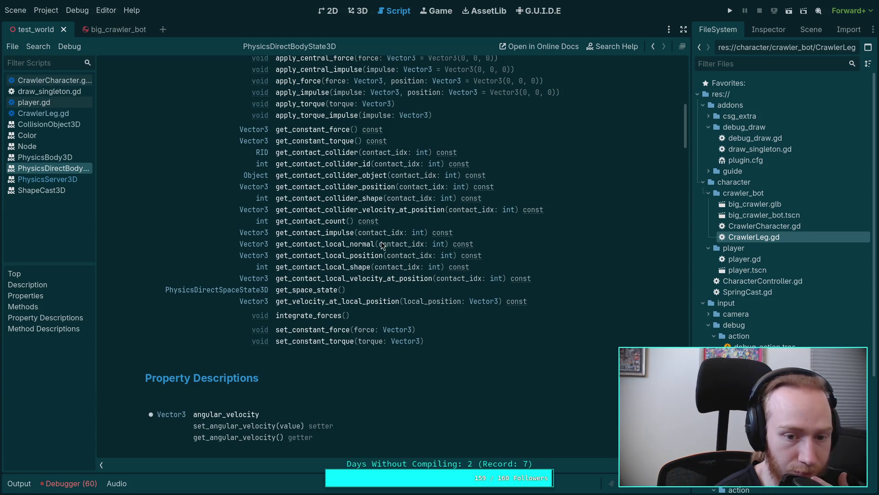
scroll(232, 218, "up", 1)
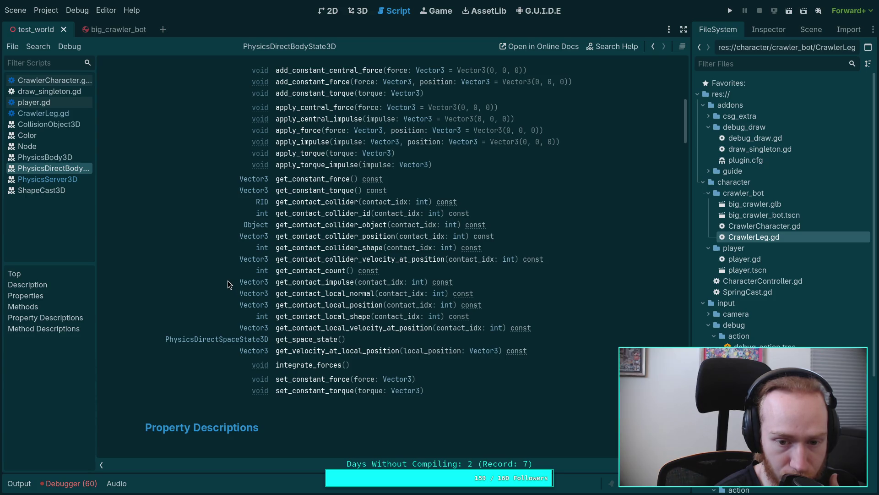
scroll(227, 281, "up", 1)
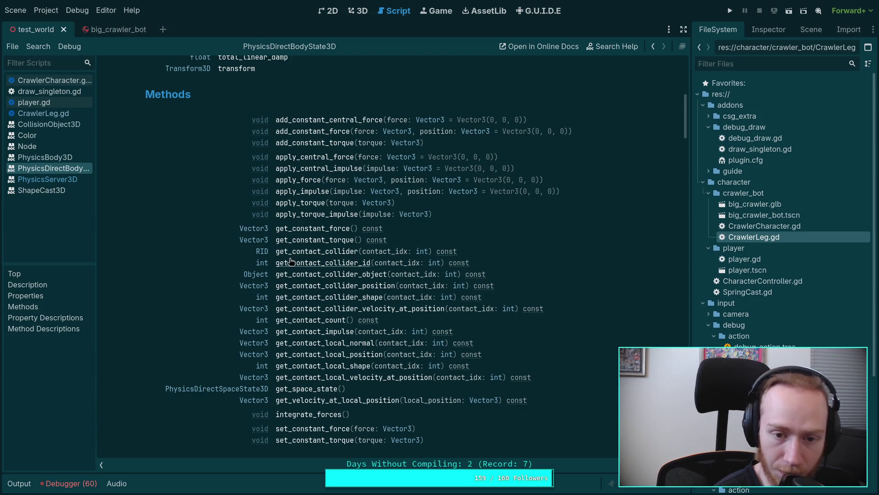
scroll(304, 257, "up", 7)
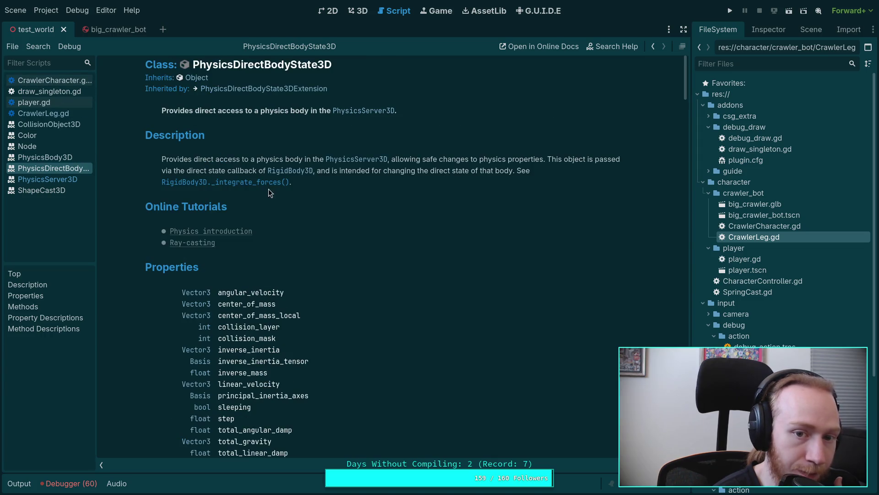
left_click(55, 81)
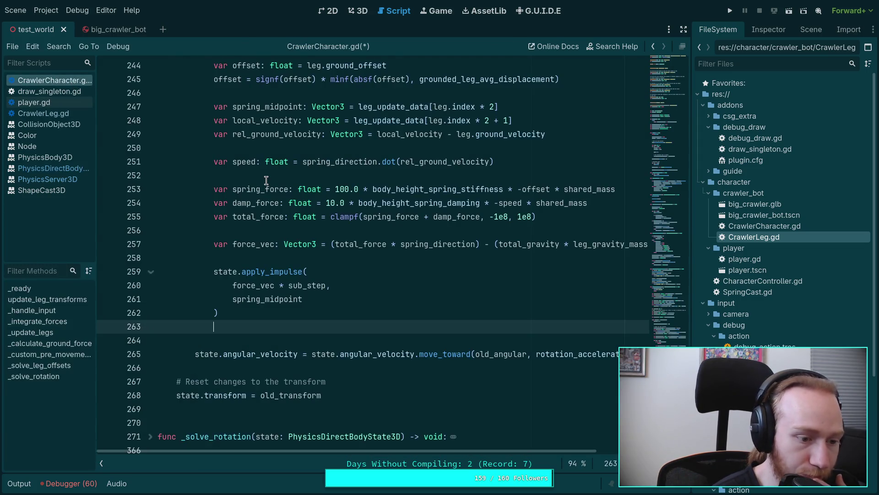
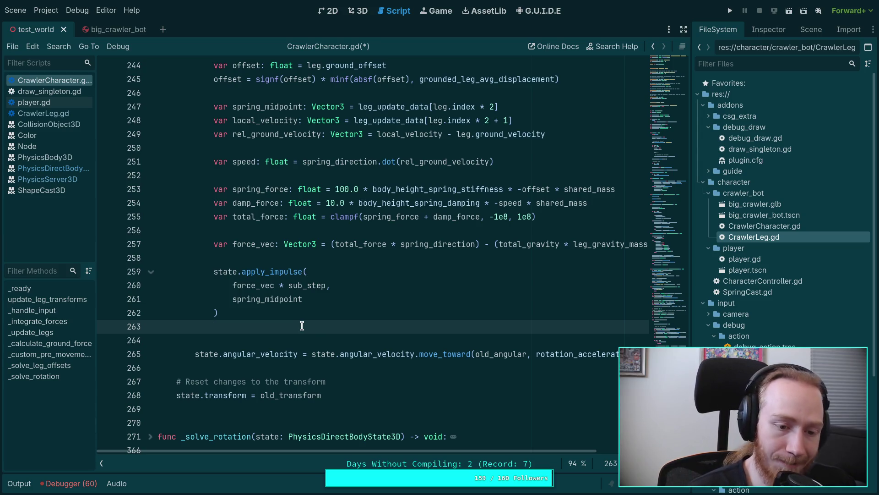
Delete the extra blank line after state.apply_impulse in the leg-force loop
scroll(302, 325, "up", 2)
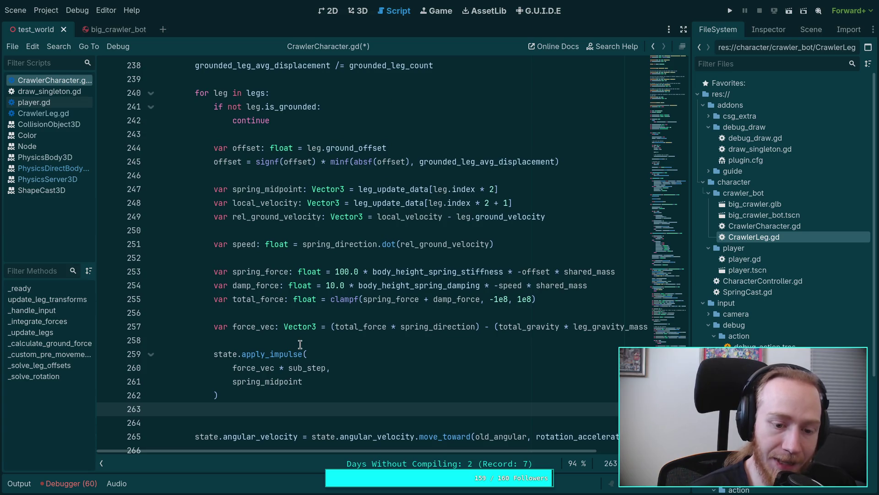
key("BackSpace")
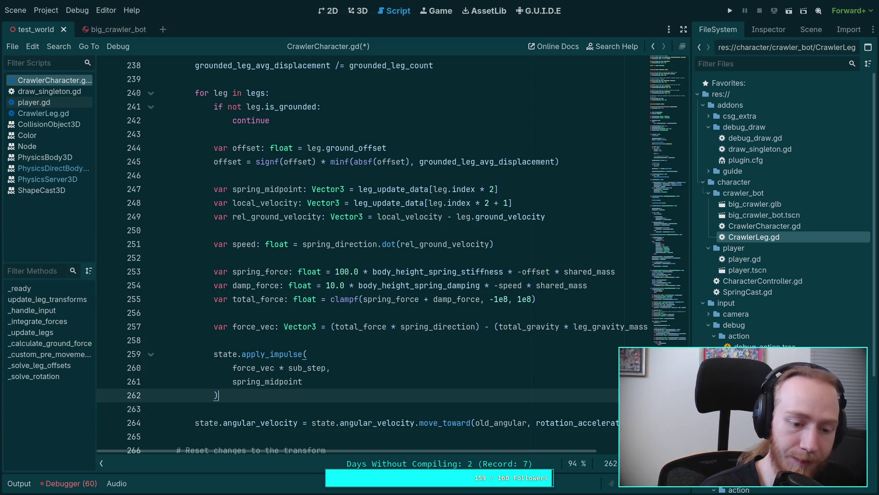
left_click(275, 342)
scroll(294, 340, "up", 4)
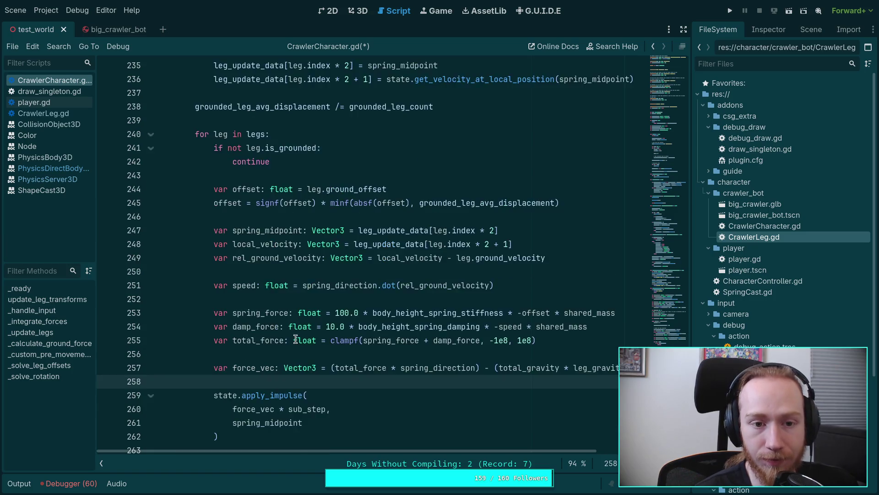
scroll(294, 340, "up", 12)
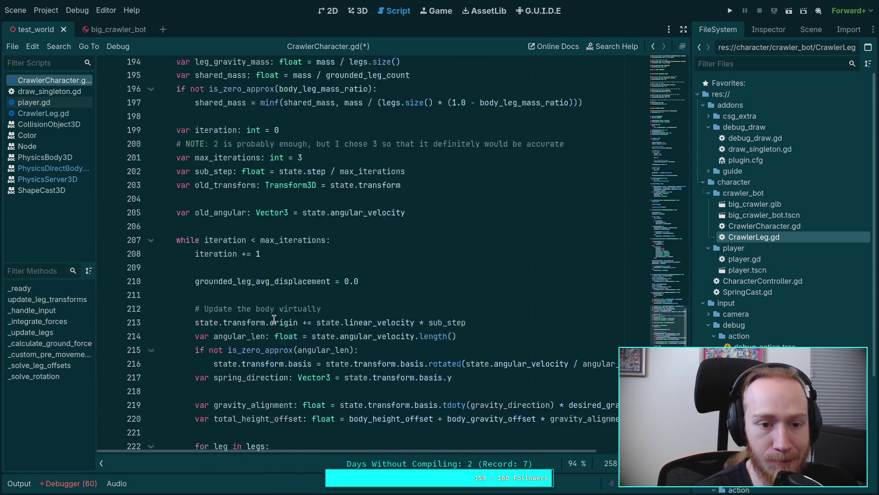
scroll(274, 319, "up", 7)
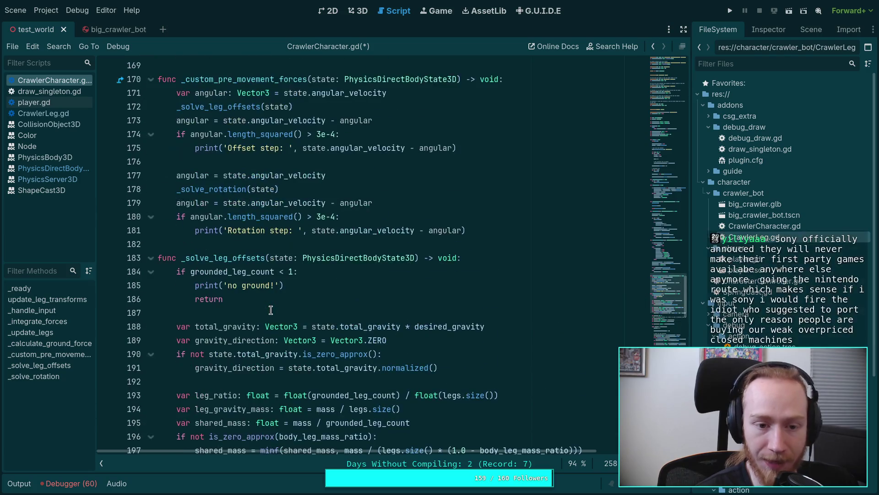
Check the start of the leg offset solver, then return to the impulse call around line 263
left_click(261, 313)
scroll(258, 310, "down", 16)
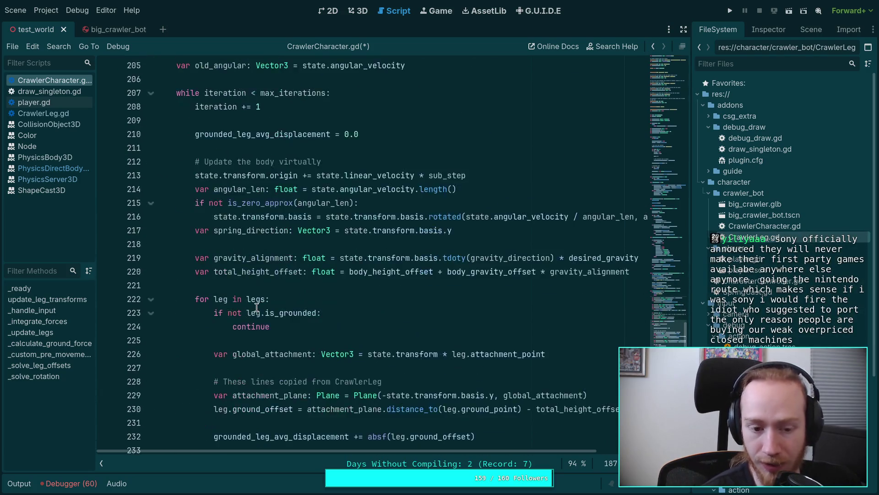
scroll(256, 307, "down", 3)
scroll(233, 311, "down", 5)
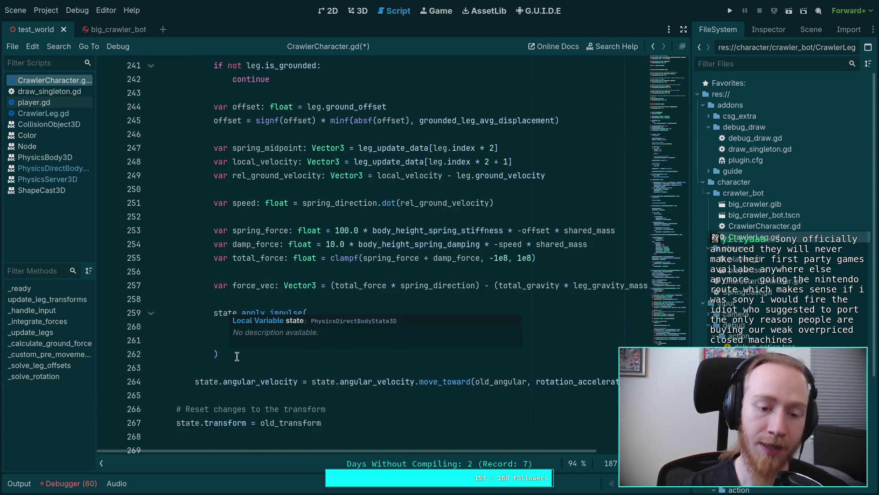
left_click(231, 365)
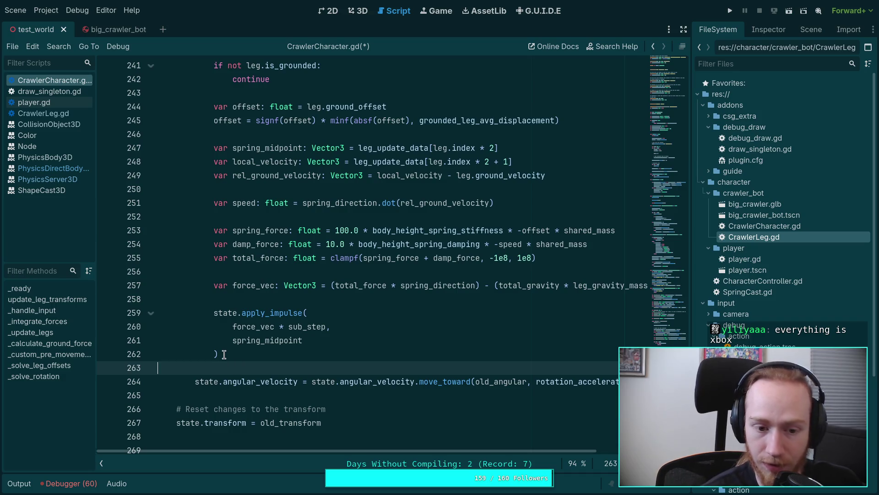
left_click(251, 302)
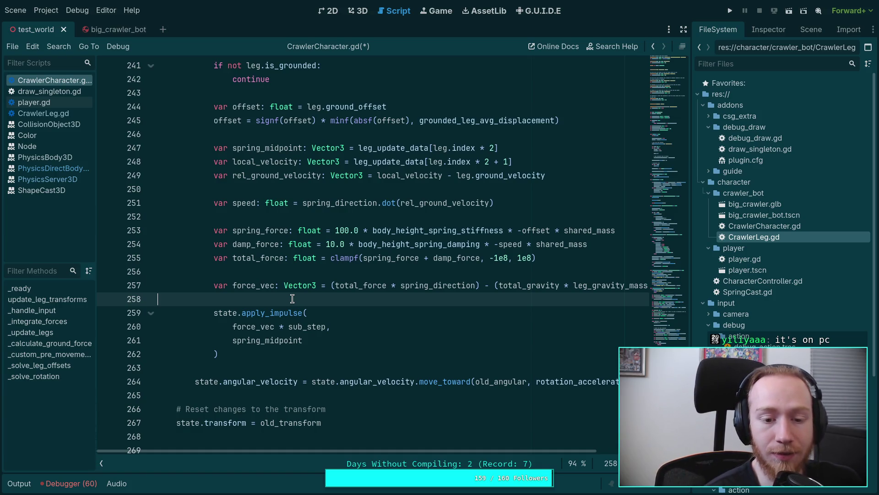
scroll(275, 297, "up", 5)
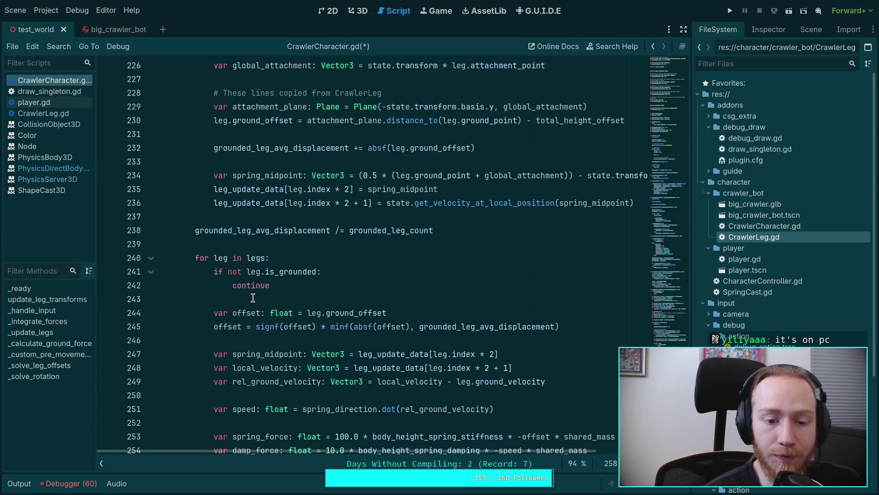
left_click(249, 298)
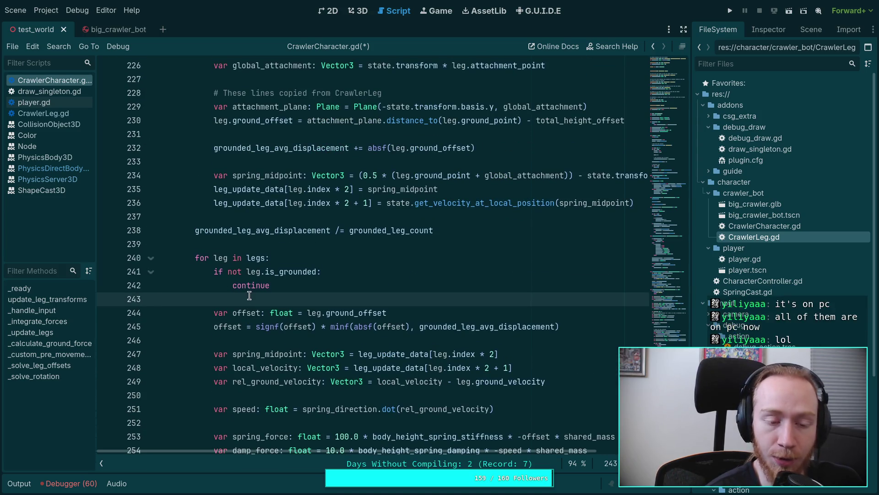
scroll(249, 297, "up", 7)
scroll(249, 295, "up", 2)
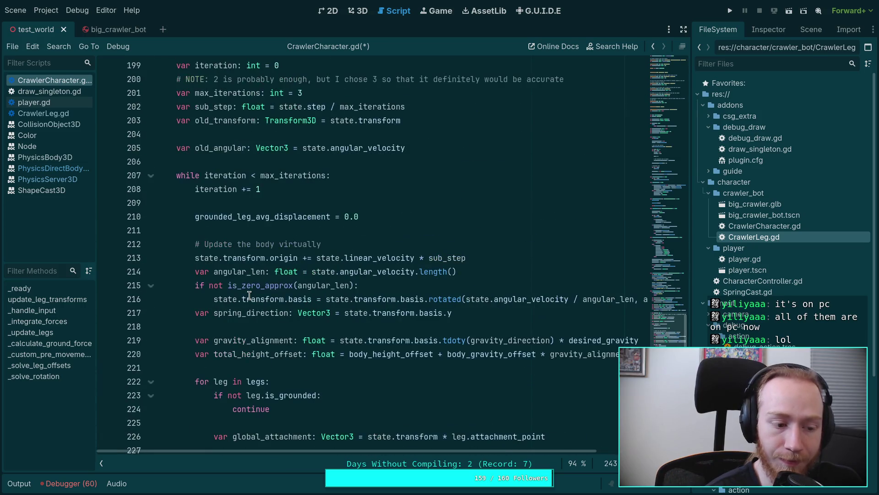
mouse_move(243, 298)
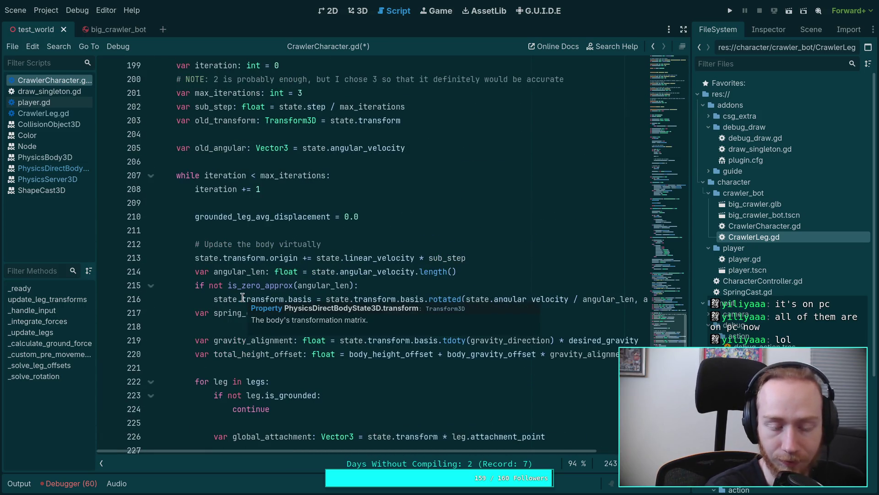
left_click(268, 232)
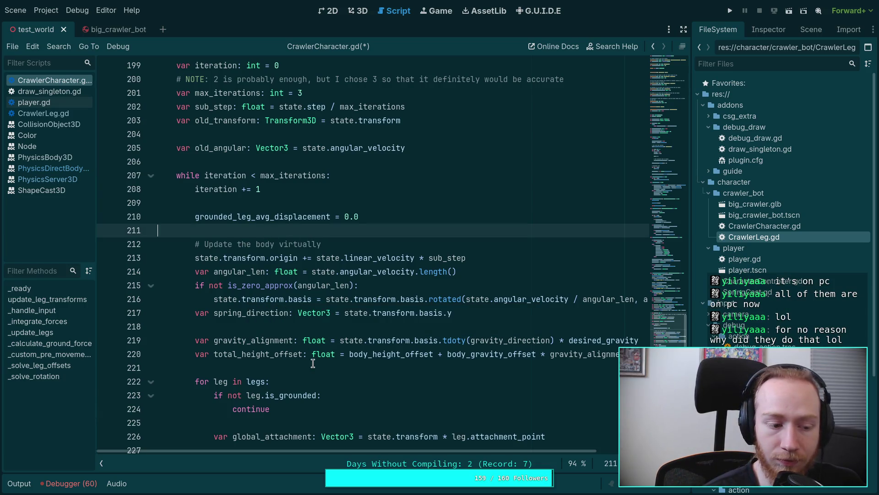
scroll(312, 364, "up", 3)
mouse_move(316, 359)
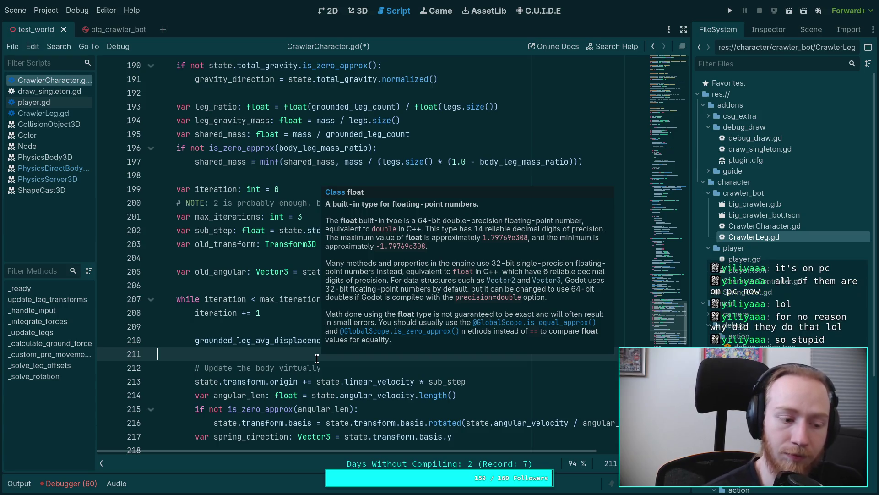
scroll(223, 387, "up", 2)
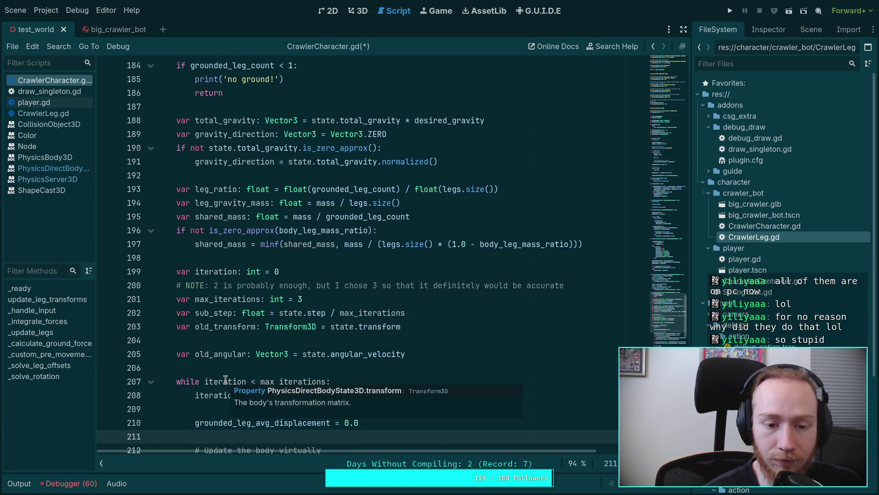
left_click(224, 342)
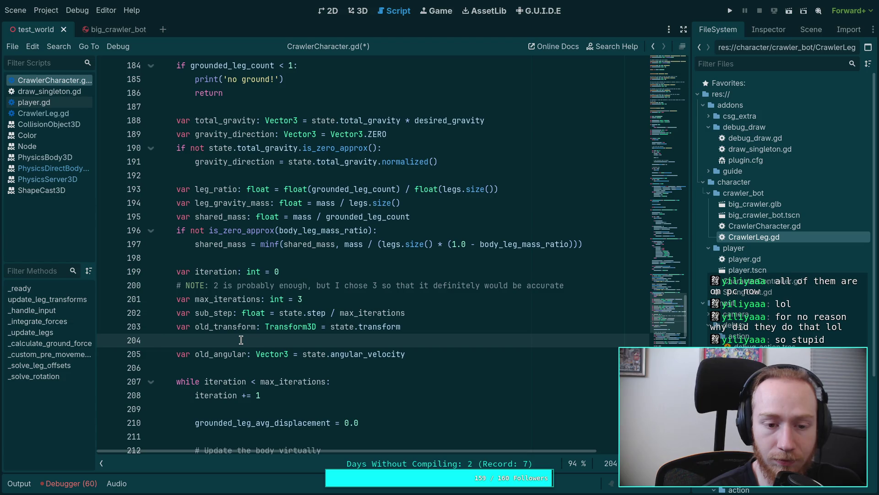
scroll(240, 339, "up", 2)
scroll(241, 340, "down", 1)
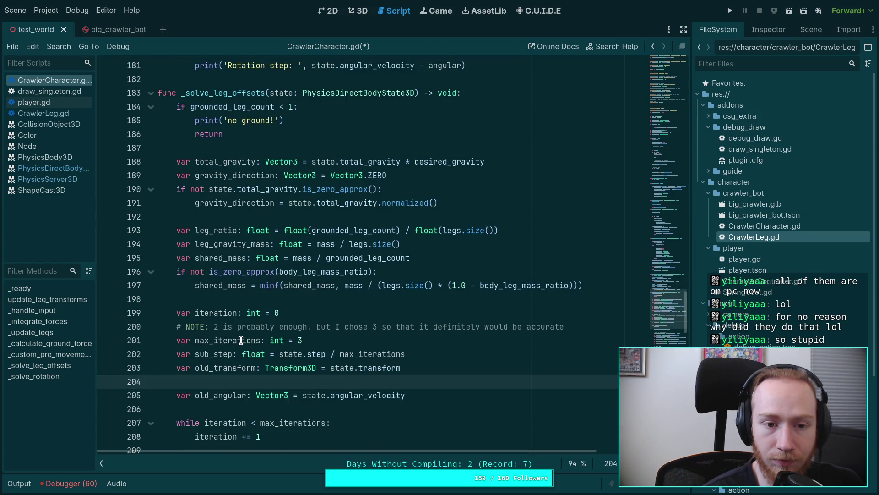
scroll(241, 339, "down", 10)
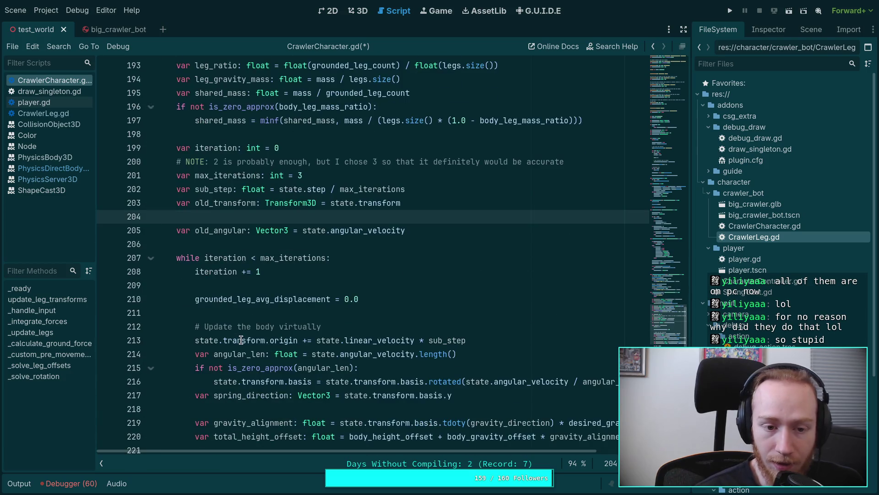
scroll(253, 347, "down", 12)
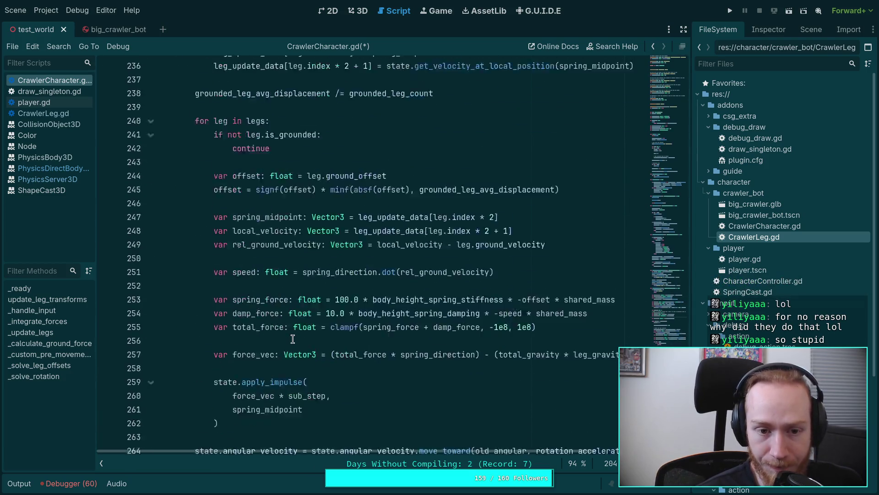
scroll(249, 303, "up", 1)
scroll(257, 311, "up", 6)
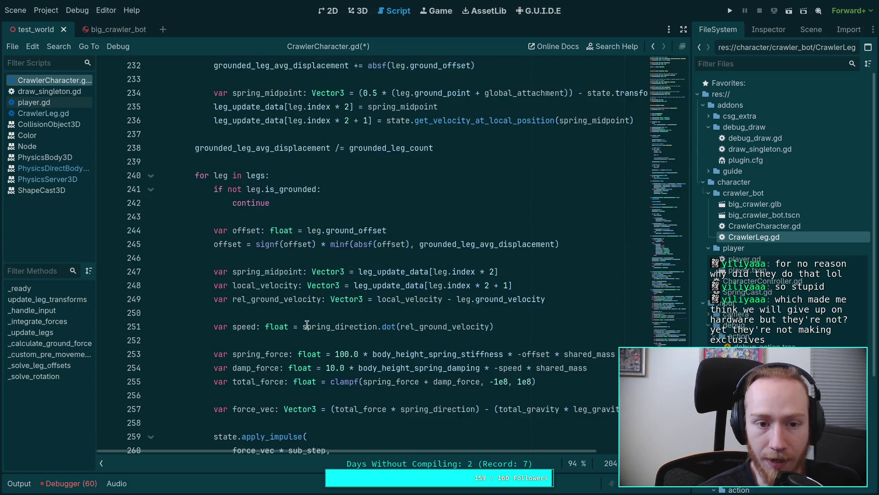
scroll(298, 284, "down", 4)
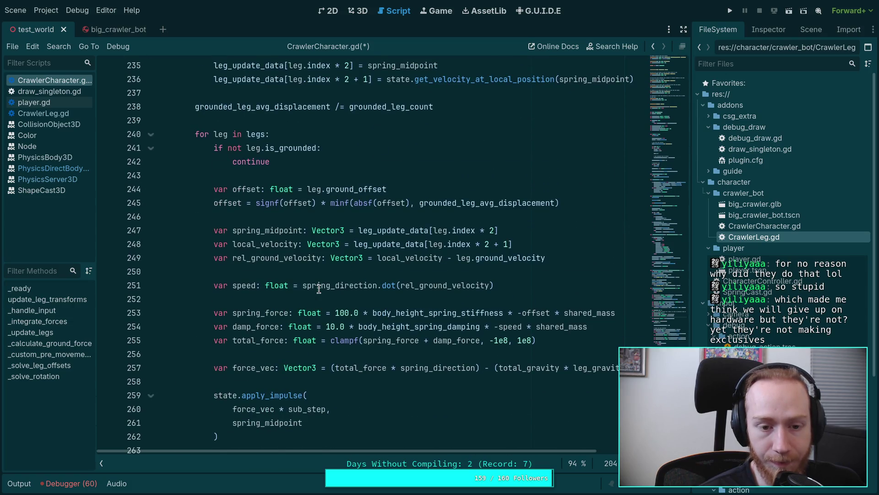
scroll(319, 289, "down", 2)
left_click(382, 303)
left_click(387, 312)
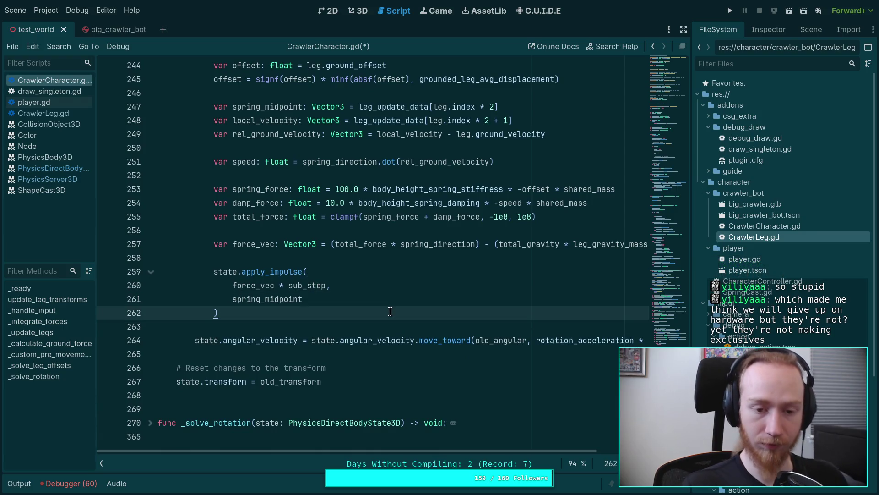
Add a line after apply_impulse and begin typing 'var ground_state := PhysicsSer'
key("Return")
key("Return")
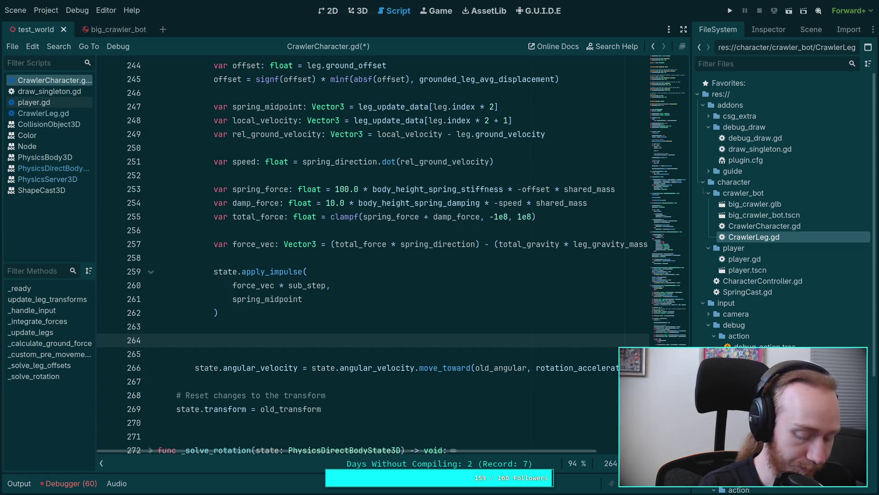
type("var ground_state ")
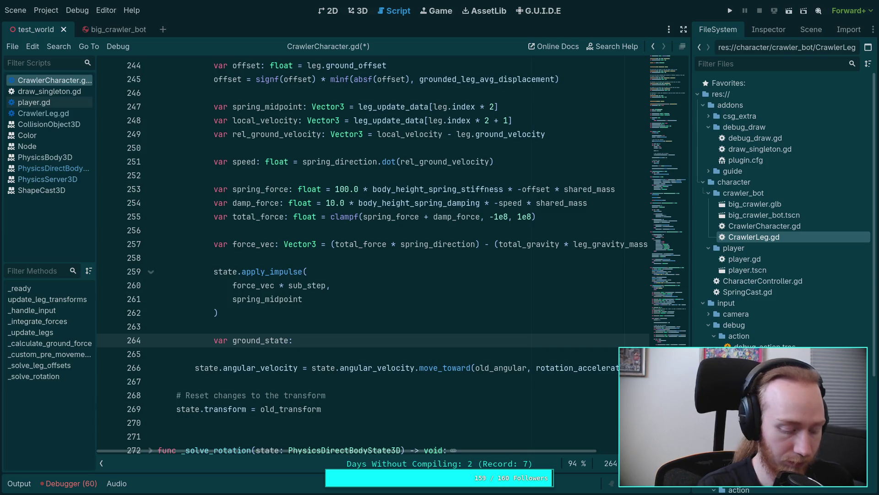
type(":= Physics")
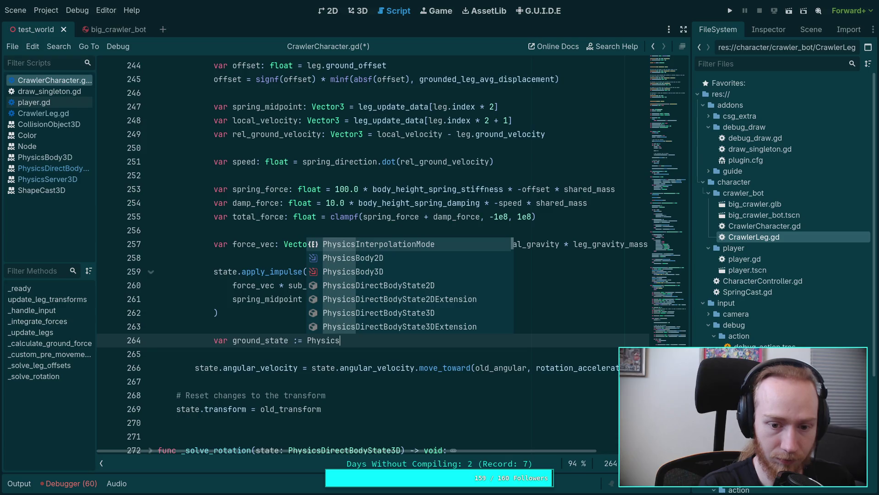
type("Ser")
Complete 'var ground_state := PhysicsServer3D.body_get_direct_state(leg.ground_body.get_rid())'
key("Down")
key("Down")
key("Down")
key("Return")
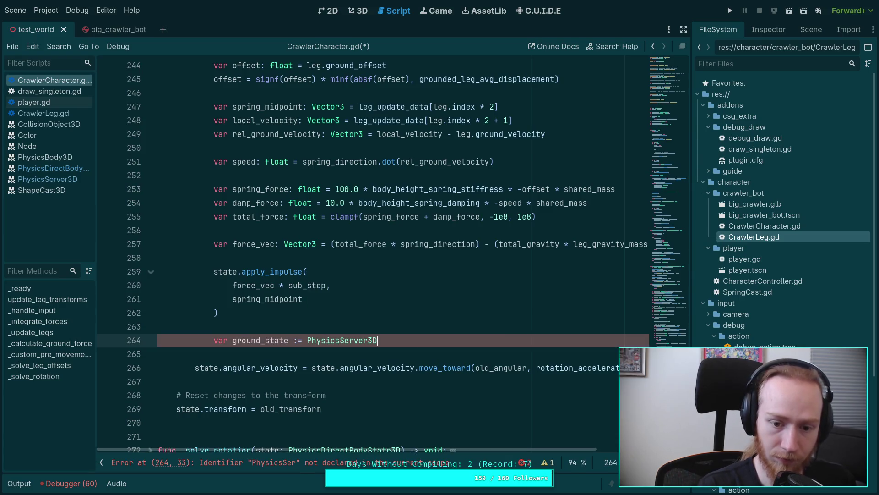
type(".")
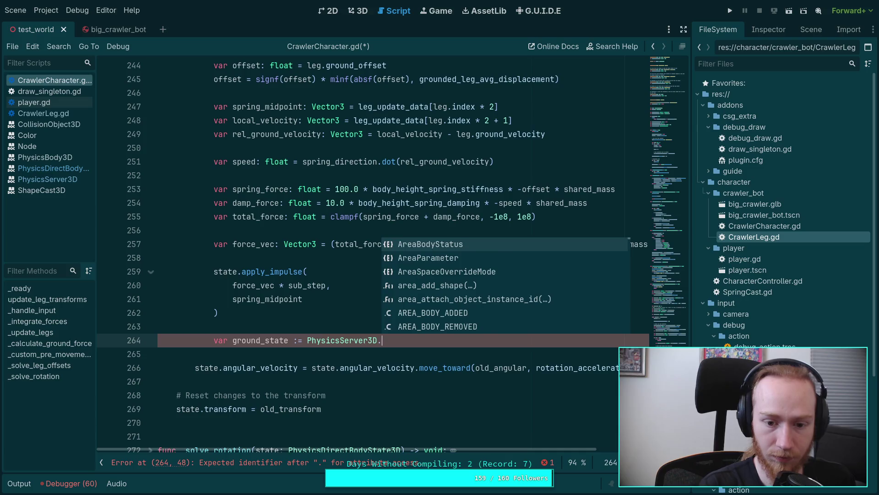
type("body_dir")
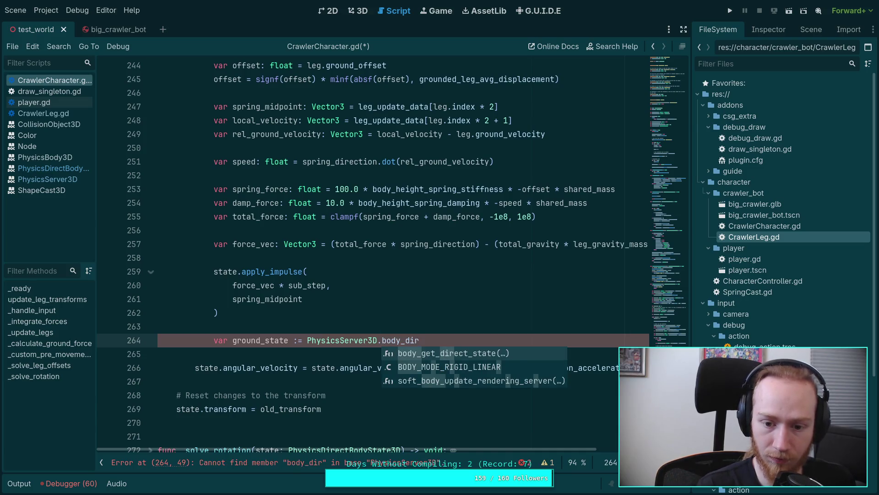
key("Return")
type("leg.ground")
key("Return")
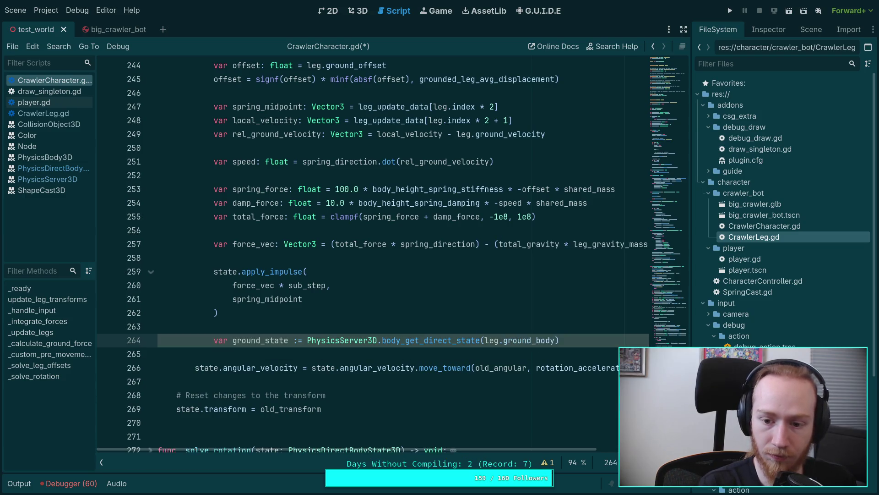
type(".")
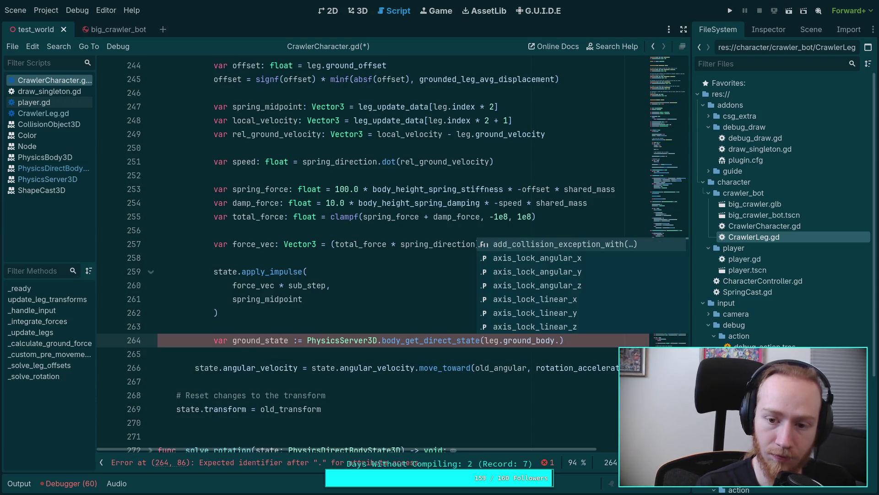
type("get")
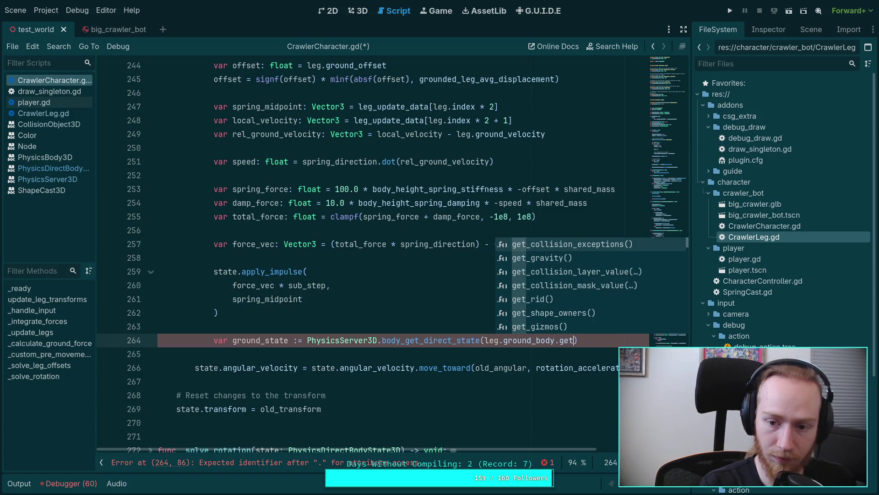
key("Down")
key("Down")
key("Down")
key("Down")
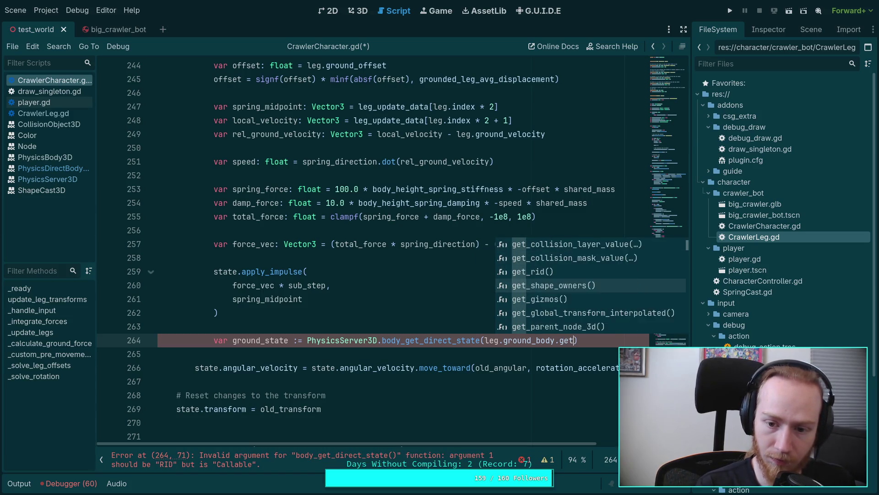
key("Down")
key("Down")
key("Down")
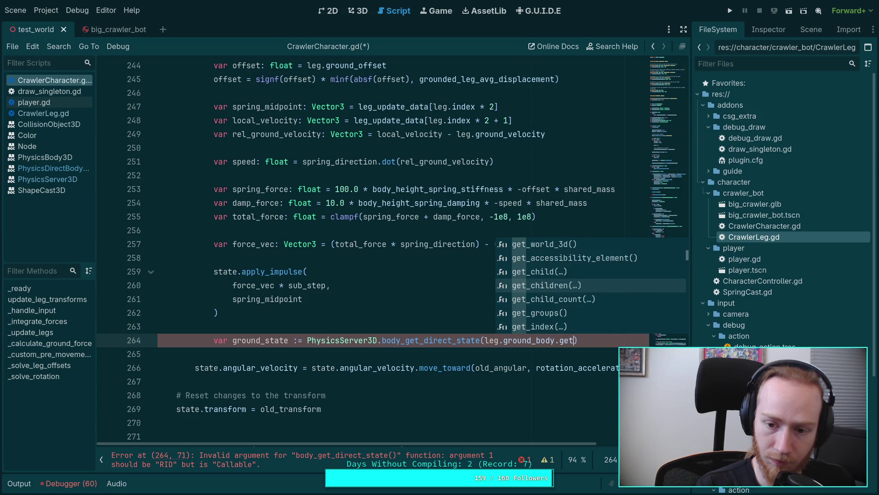
key("Down")
key("Down")
key("Down")
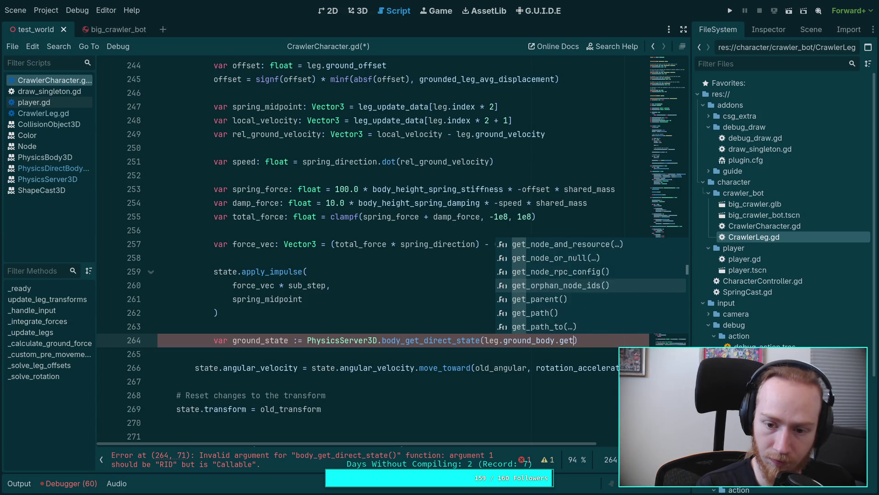
key("Down")
key("Down")
key("Down")
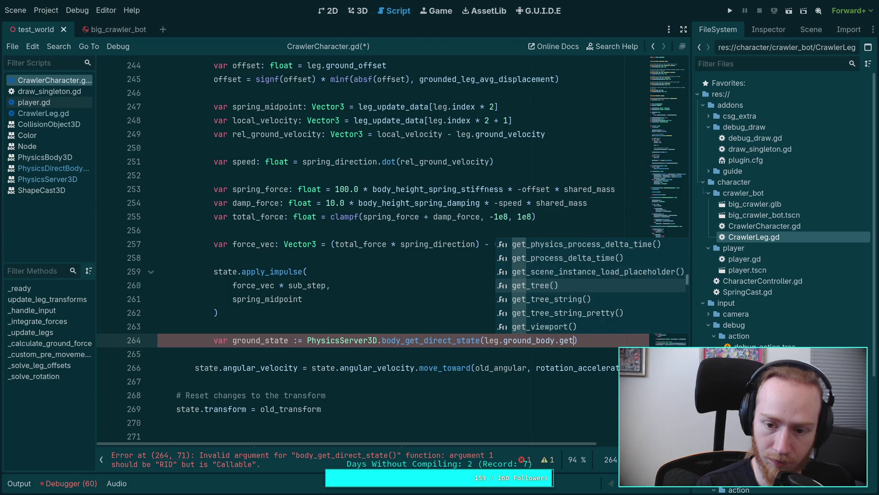
key("Up")
key("Up")
key("Up")
key("Up")
key("Up")
key("Up")
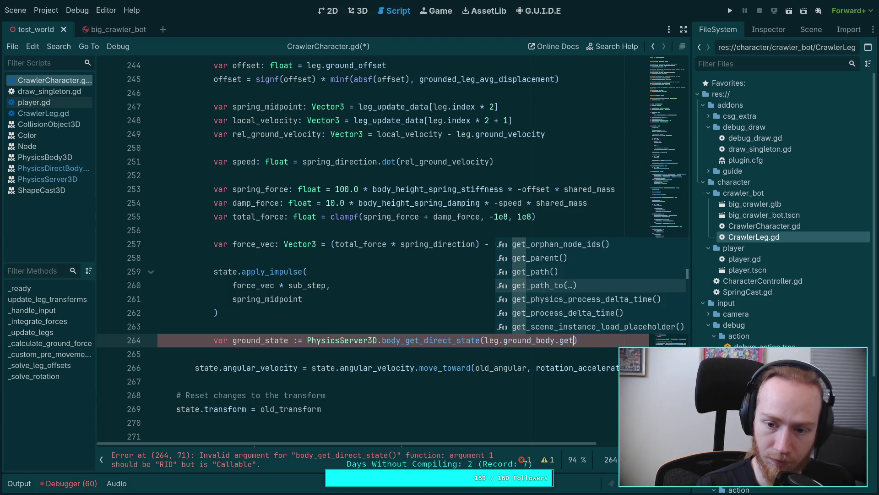
key("Up")
key("Up")
key("Up")
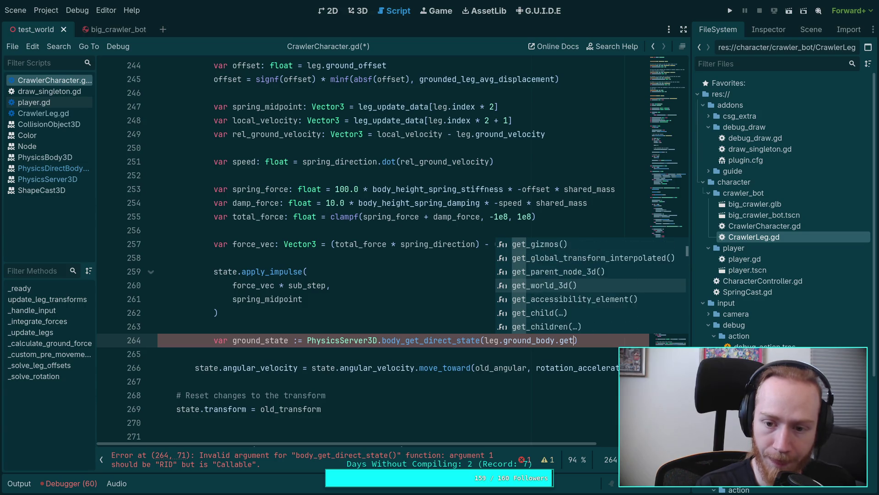
key("Return")
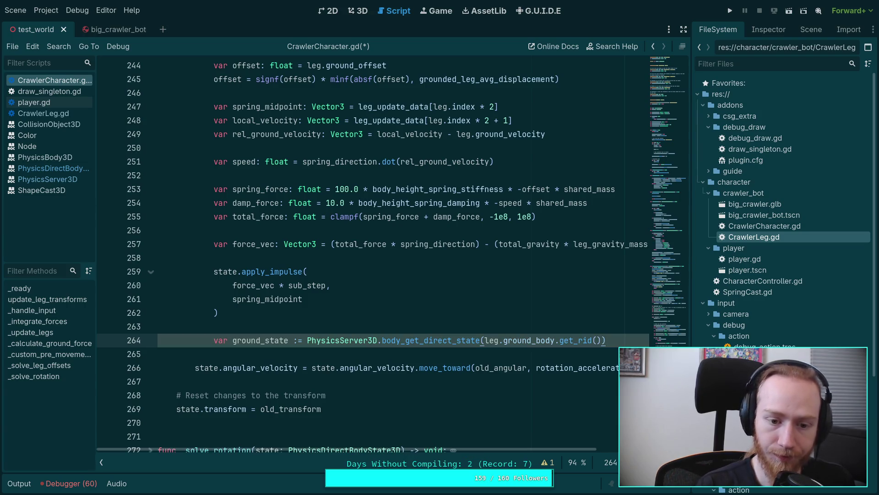
Add 'if ground_state:' with ground_state.apply_impulse(-force_vec * sub_step, …) beneath it
key("Return")
type("if ground_state:")
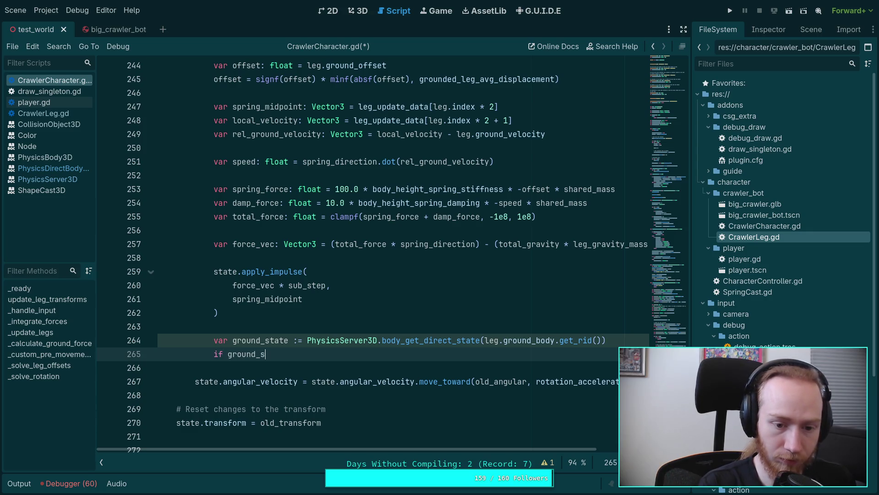
key("Return")
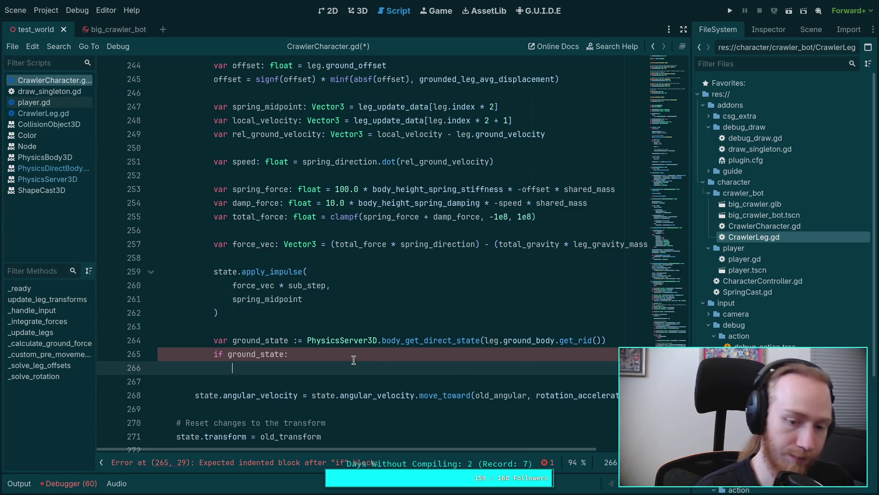
type("ground")
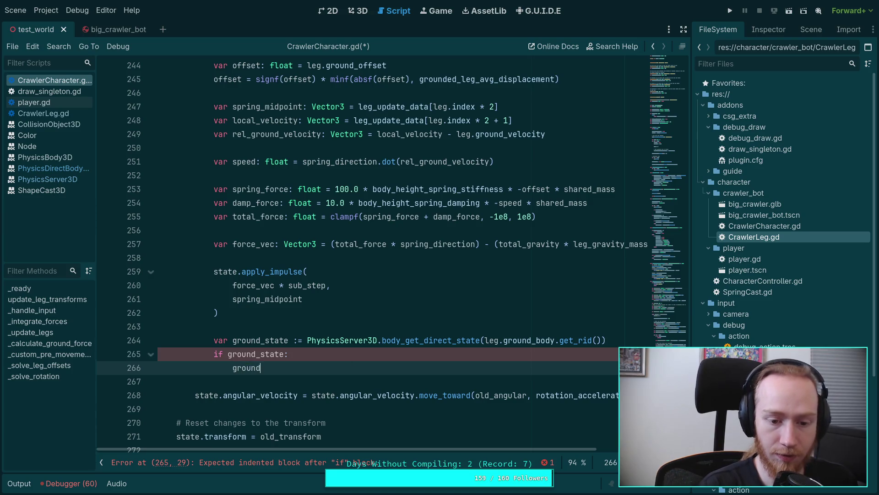
type("_state.app")
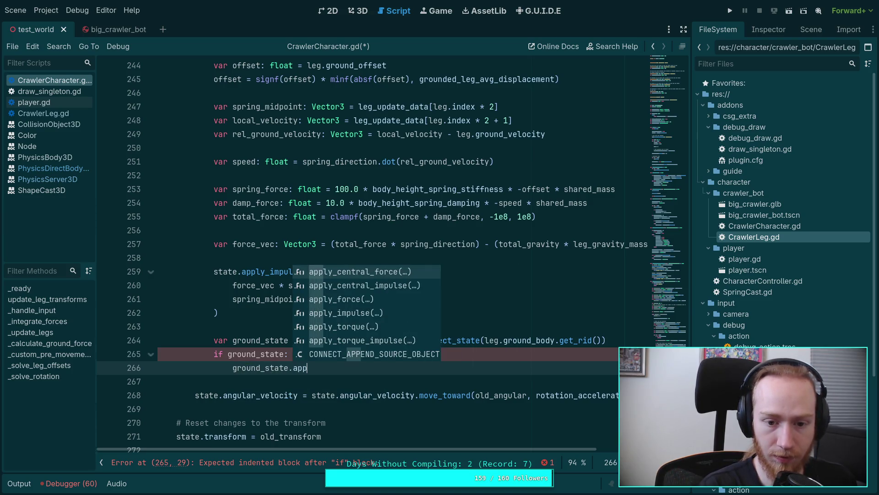
key("Down")
key("Down")
key("Down")
key("Return")
key("Return")
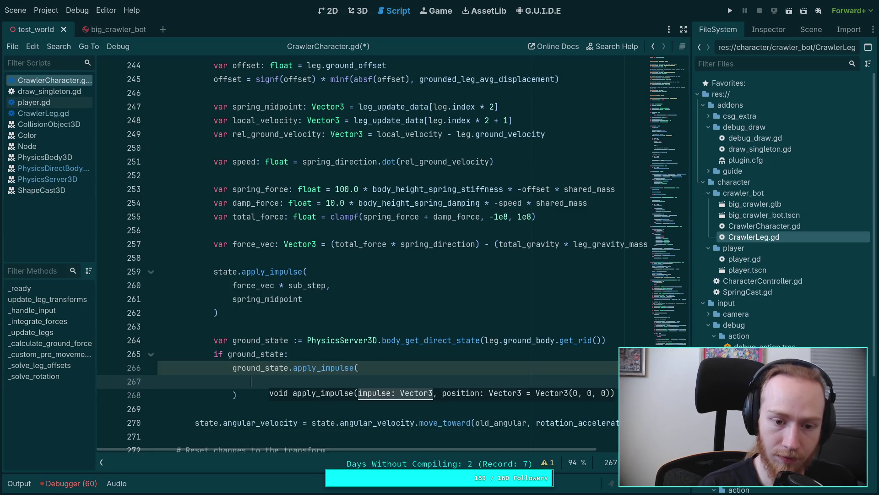
type("-force")
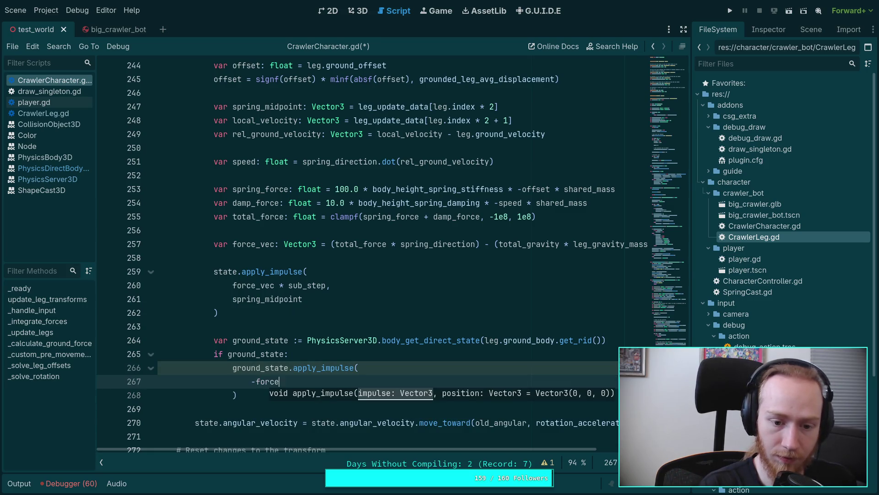
type("_vec * sub")
key("Return")
key("Return")
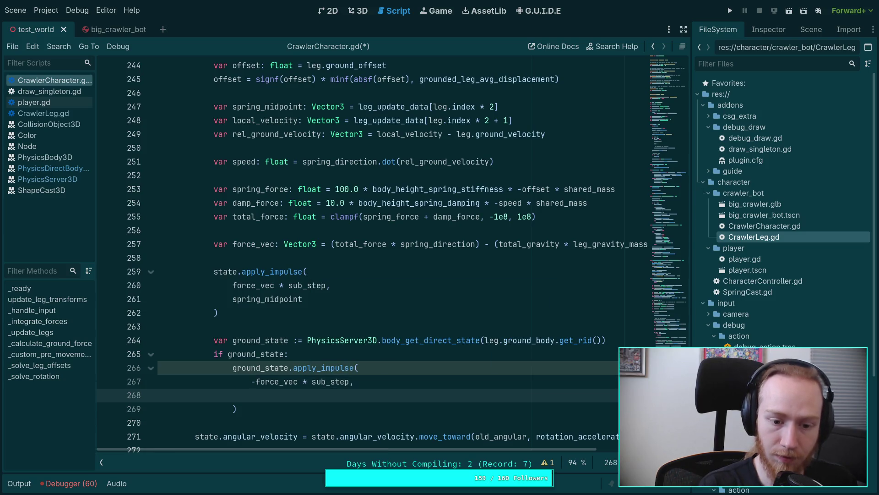
double_click(259, 107)
scroll(343, 246, "up", 10)
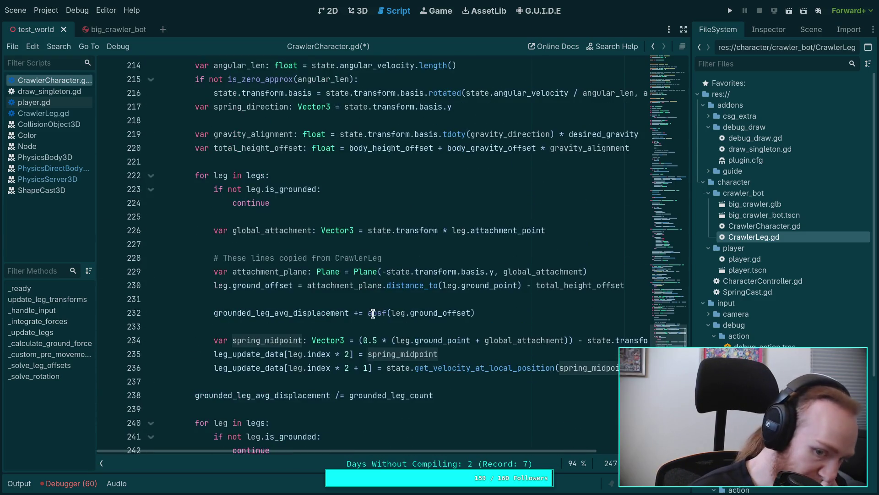
mouse_move(536, 449)
left_mouse_down()
mouse_move(607, 453)
mouse_move(587, 456)
left_mouse_up()
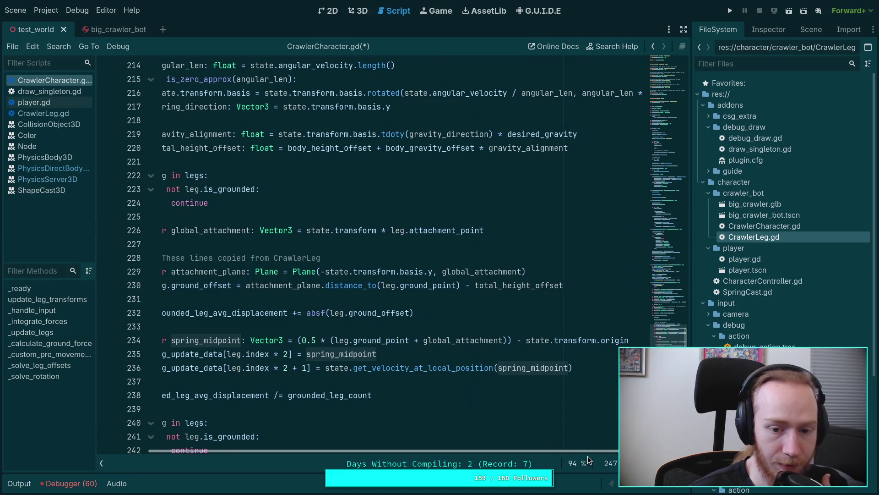
left_click_drag(587, 456, 533, 451)
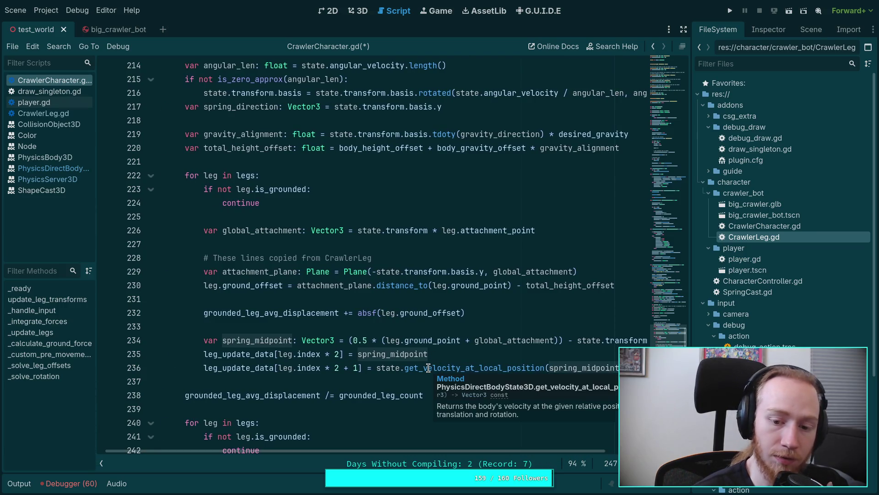
mouse_move(357, 388)
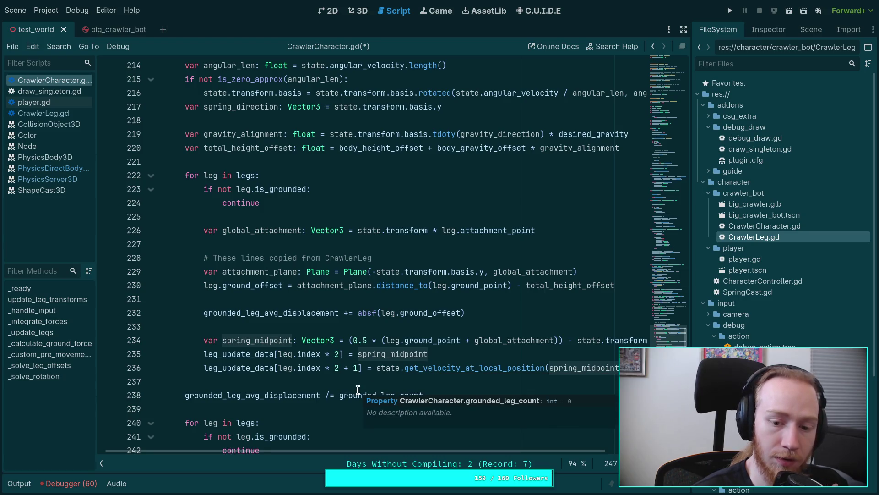
double_click(257, 341)
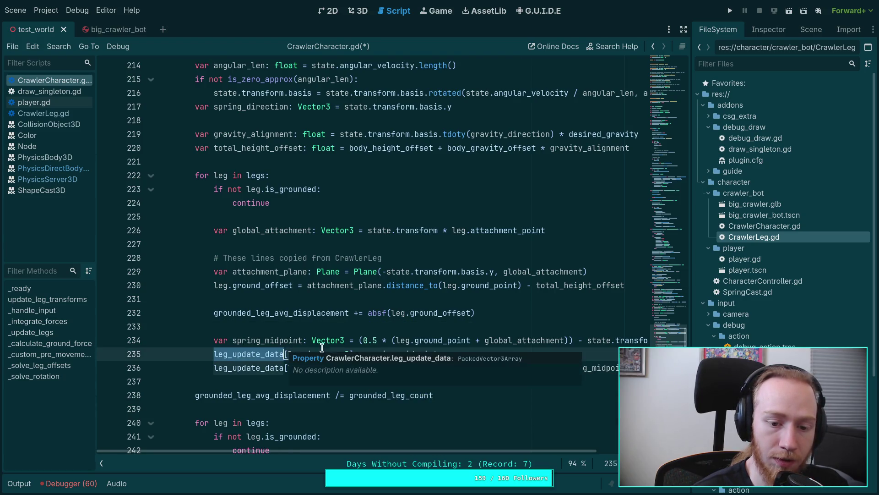
scroll(440, 451, "right", 3)
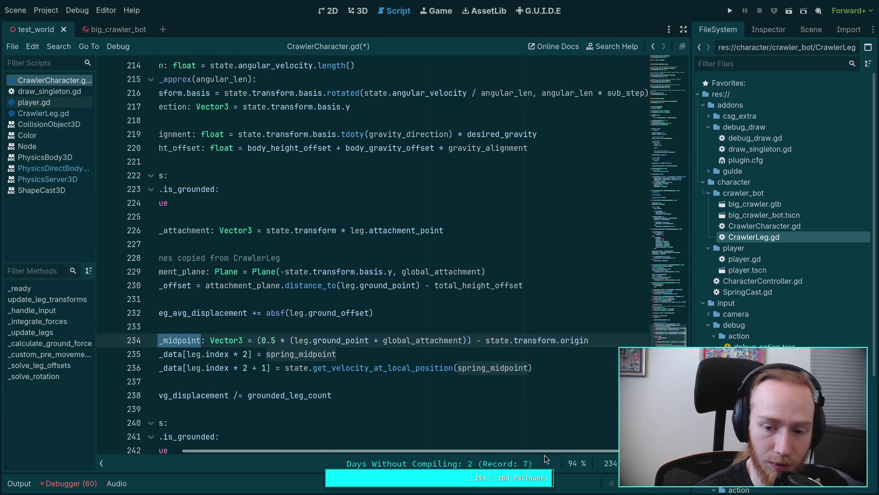
scroll(545, 454, "left", 3)
scroll(356, 377, "down", 3)
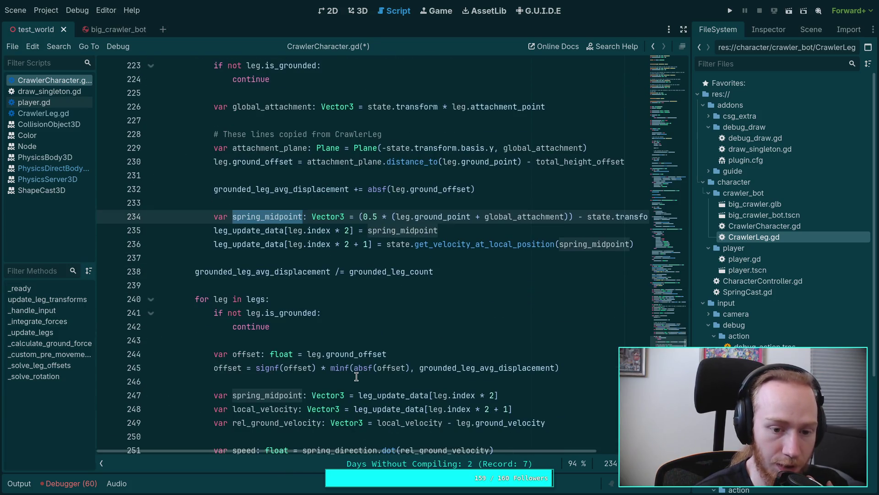
scroll(357, 377, "down", 6)
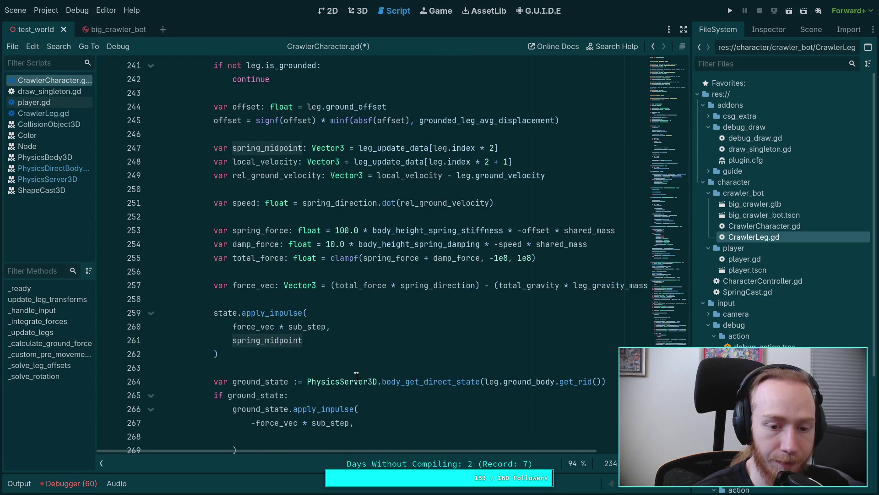
scroll(357, 376, "down", 1)
scroll(357, 376, "down", 2)
scroll(357, 377, "up", 2)
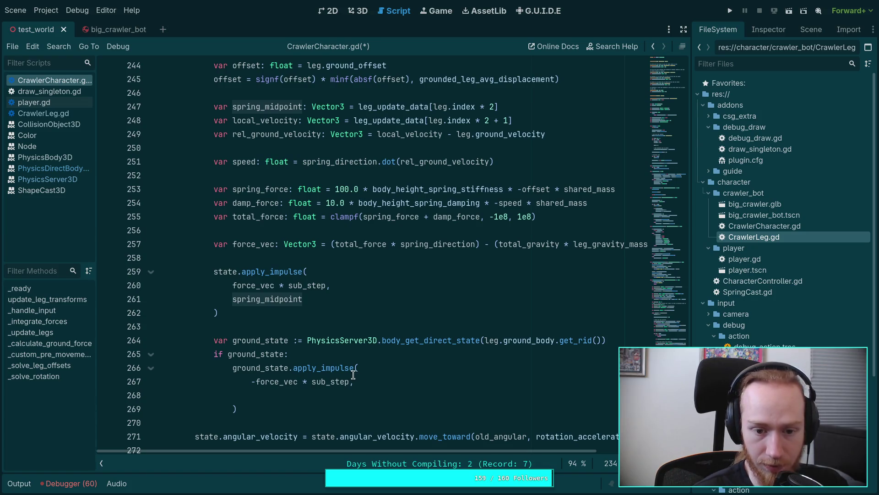
left_click(348, 396)
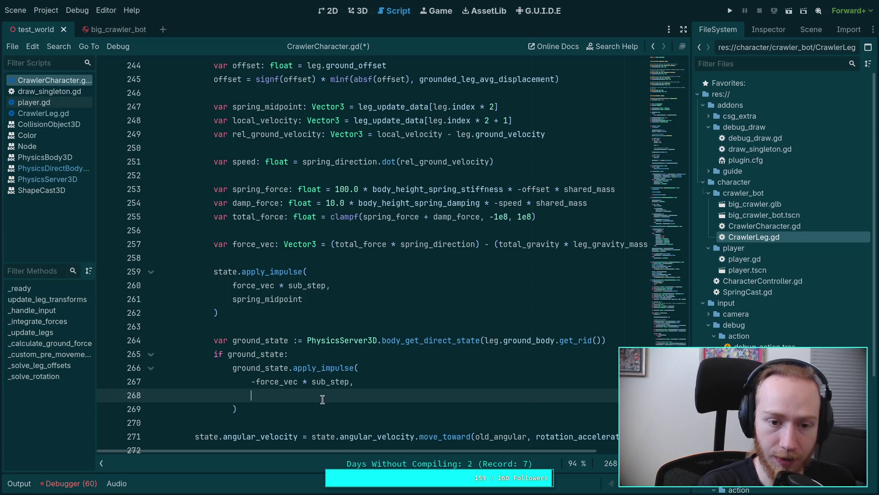
type("spr")
key("Down")
key("Down")
key("Return")
type("state.transform.or")
key("Return")
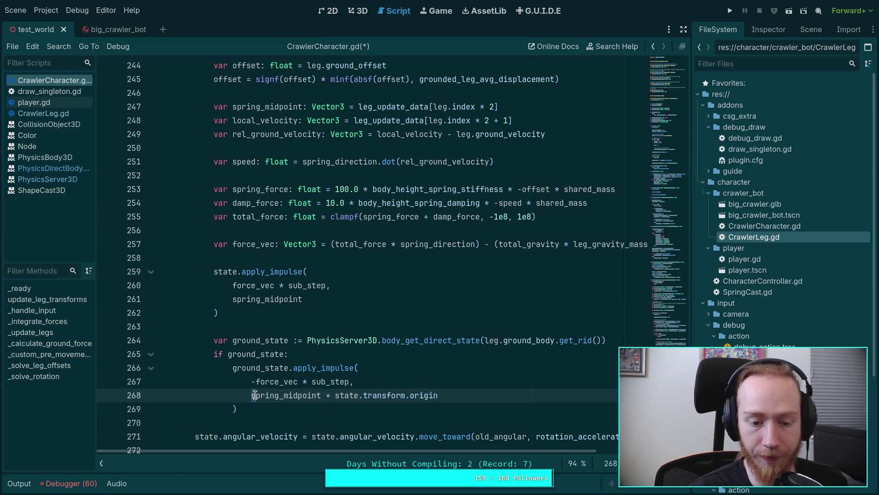
left_click_drag(251, 395, 459, 390)
type("(")
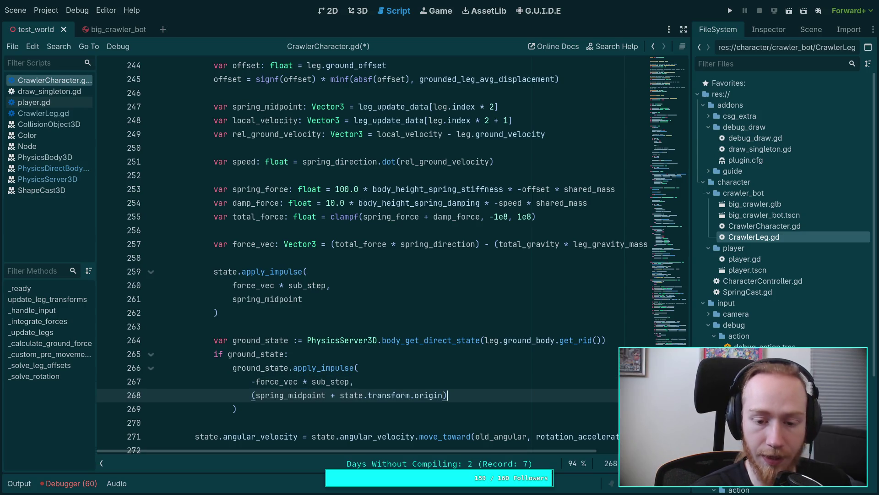
type("ground")
type("_state.transform.")
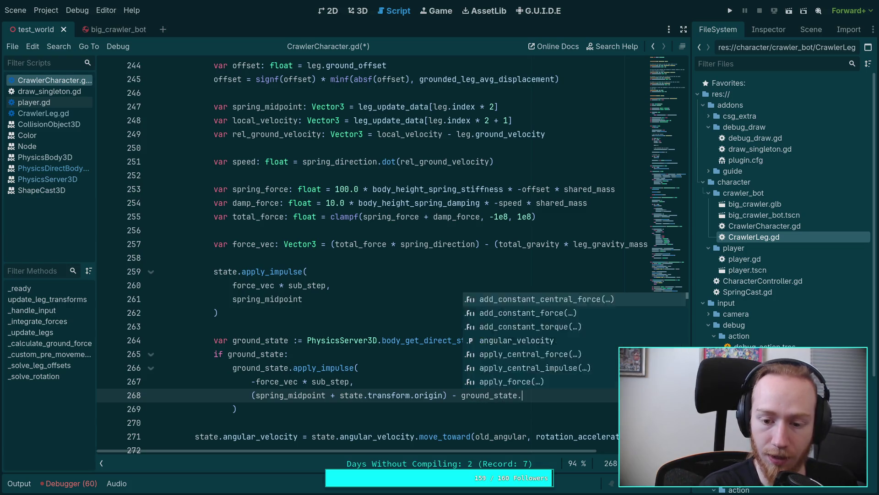
type("origin")
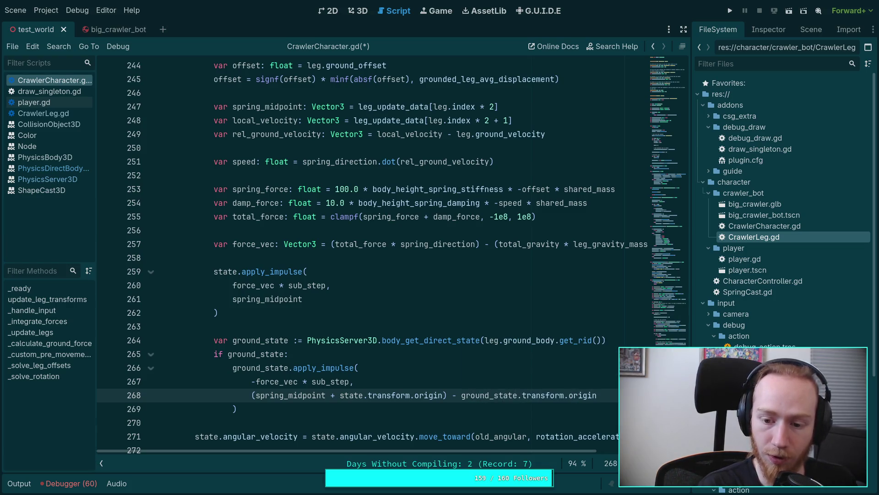
key("ctrl+s")
scroll(495, 355, "down", 3)
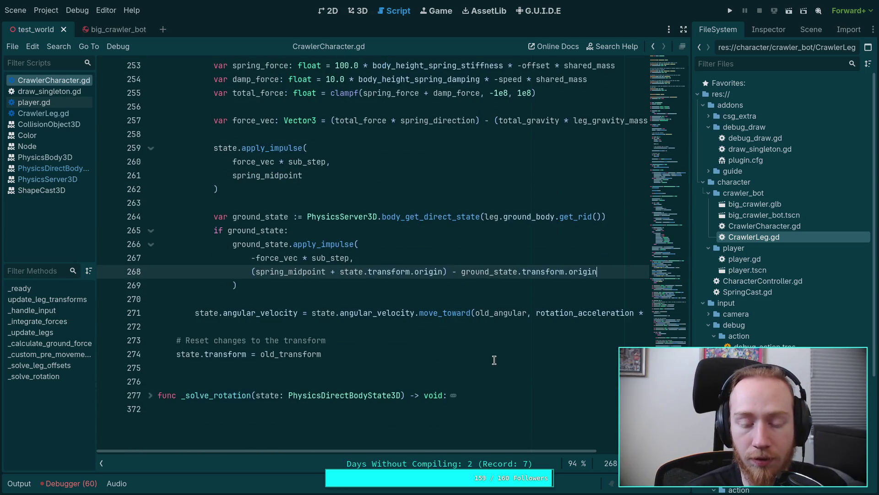
scroll(492, 356, "up", 2)
left_click(442, 397)
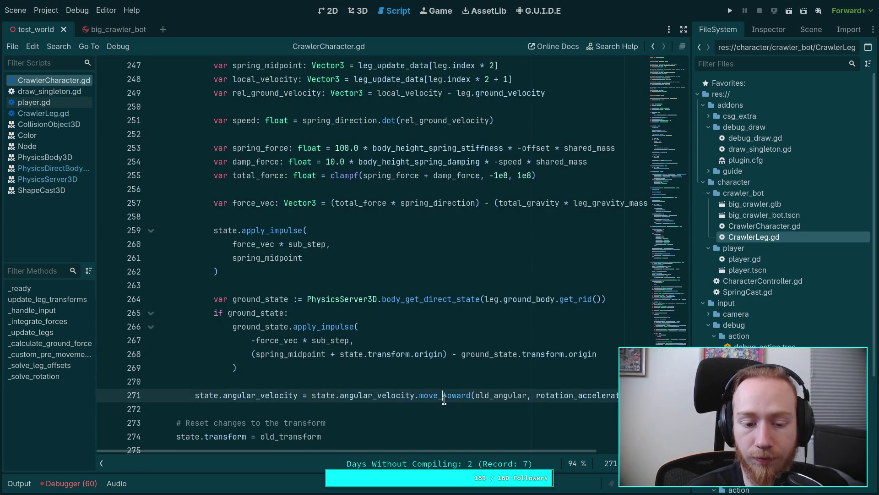
double_click(261, 394)
scroll(279, 328, "up", 2)
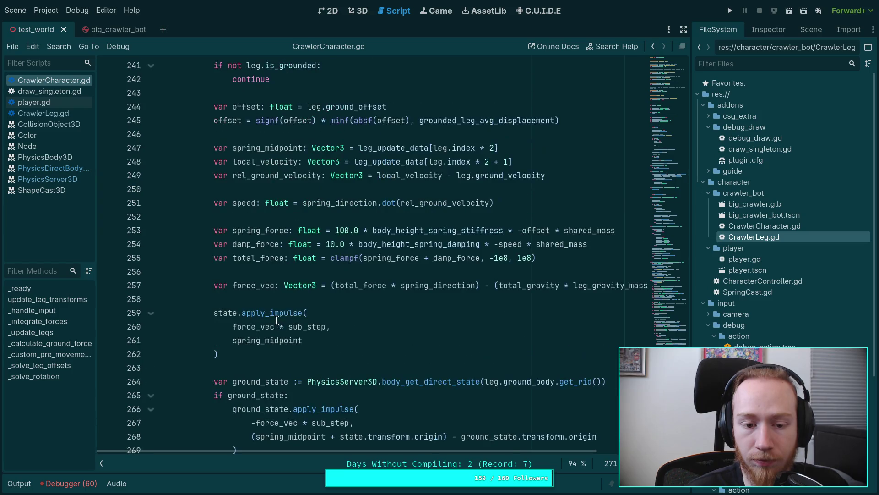
double_click(277, 313)
scroll(417, 334, "up", 4)
scroll(417, 334, "up", 9)
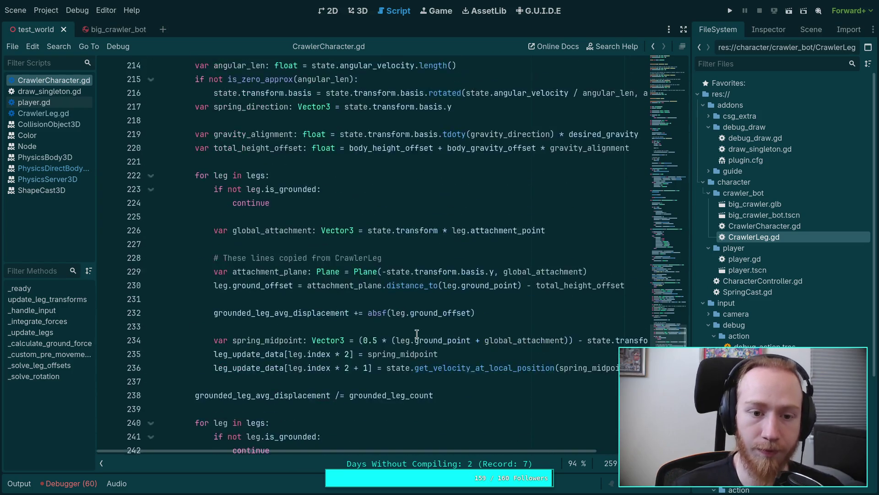
scroll(422, 334, "down", 3)
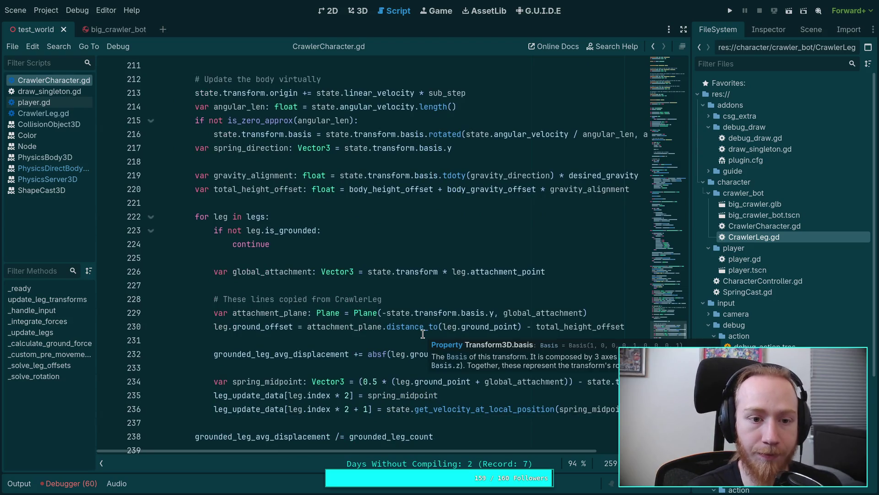
scroll(423, 334, "up", 9)
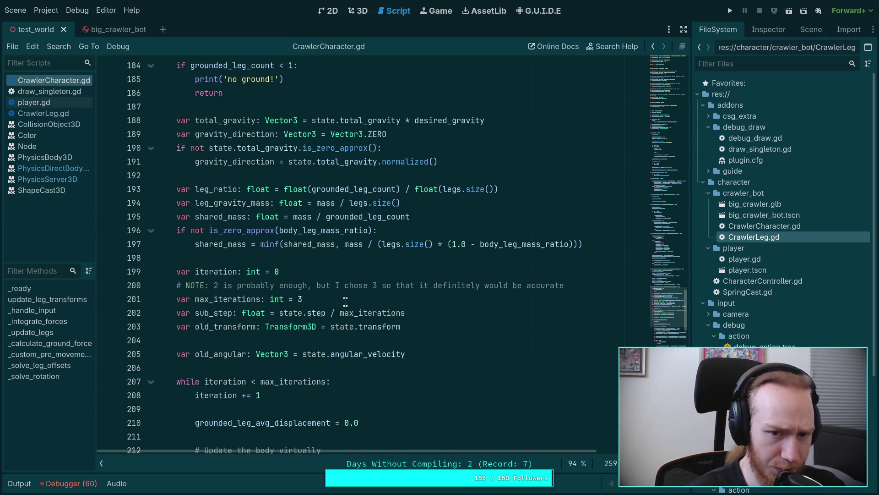
scroll(348, 301, "down", 18)
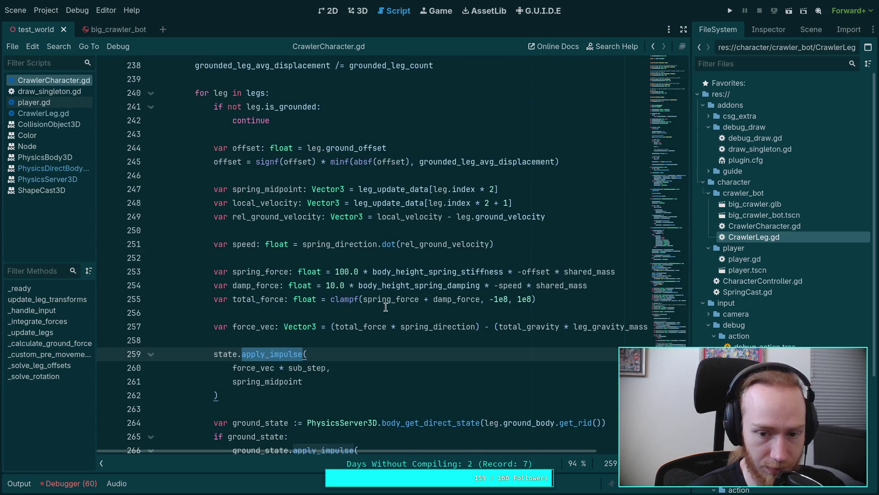
scroll(389, 306, "down", 1)
scroll(399, 316, "down", 1)
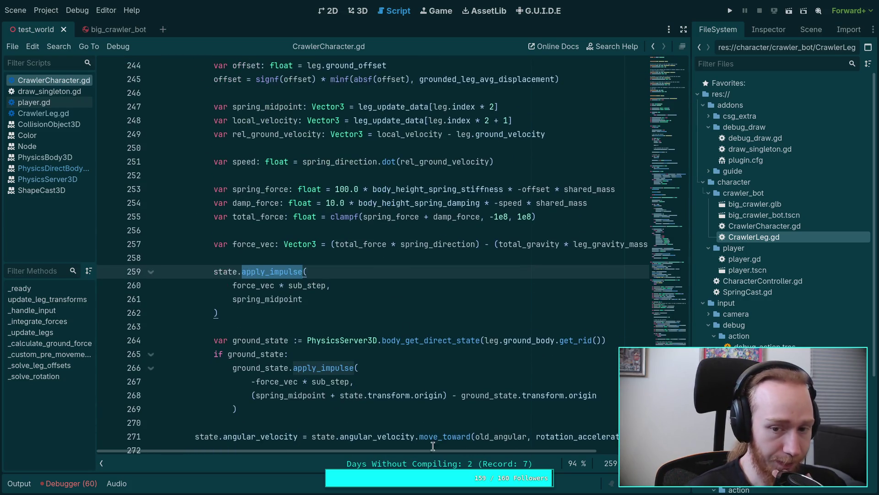
scroll(443, 447, "right", 3)
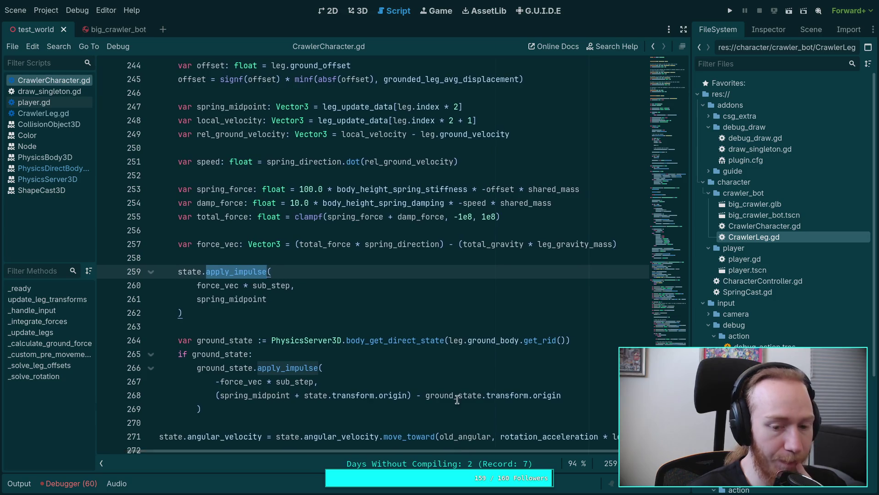
left_click(730, 11)
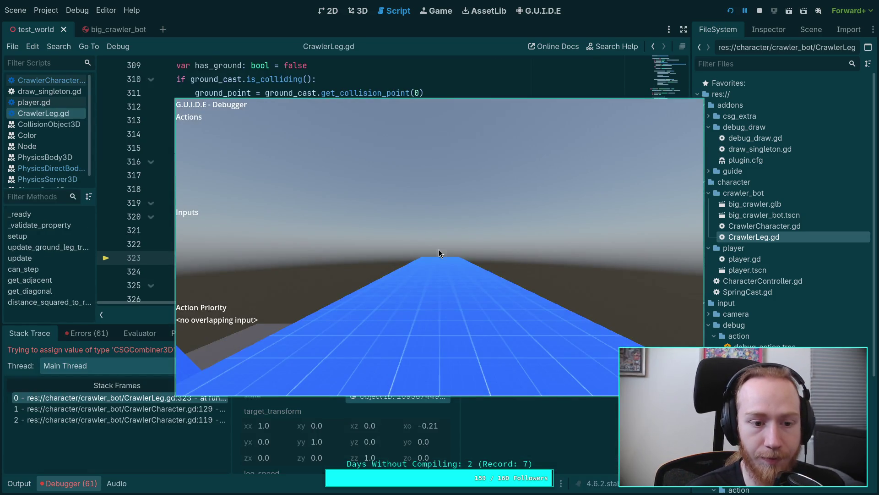
Stop the run after the CrawlerLeg.gd:323 type error and collapse the bottom panel
left_click_drag(371, 284, 642, 278)
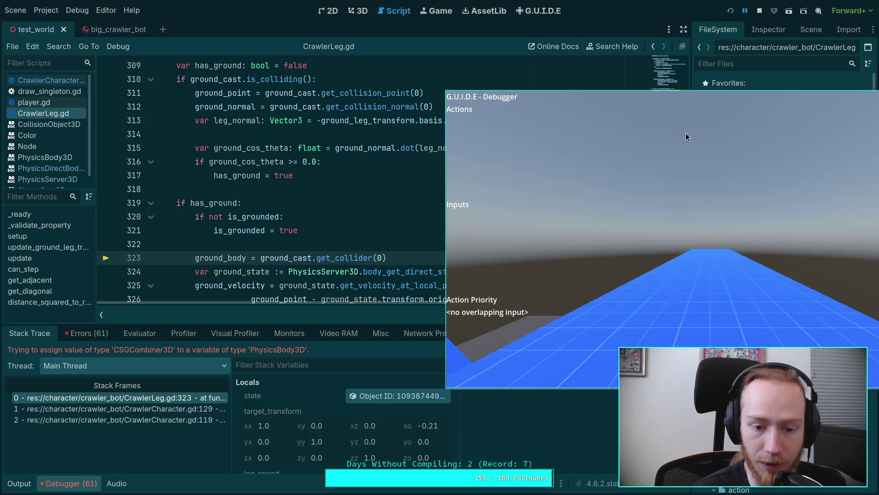
left_click(760, 11)
scroll(333, 252, "down", 2)
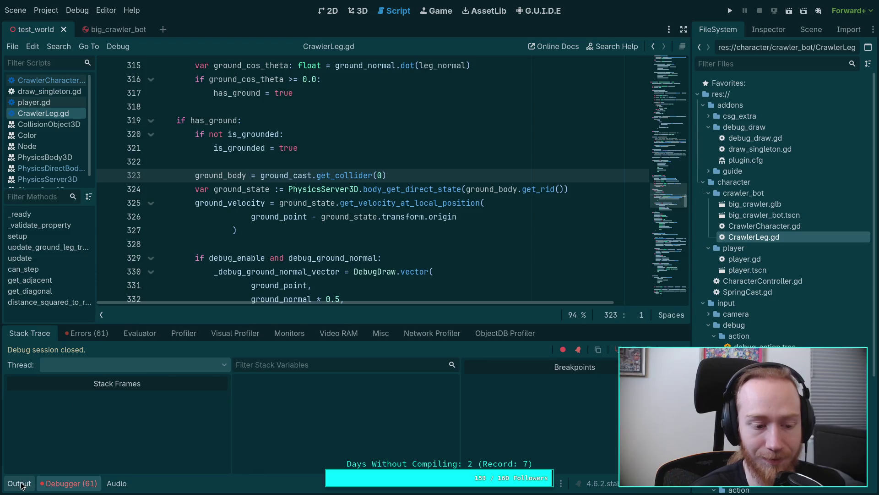
left_click(21, 483)
left_click(27, 484)
scroll(321, 264, "up", 1)
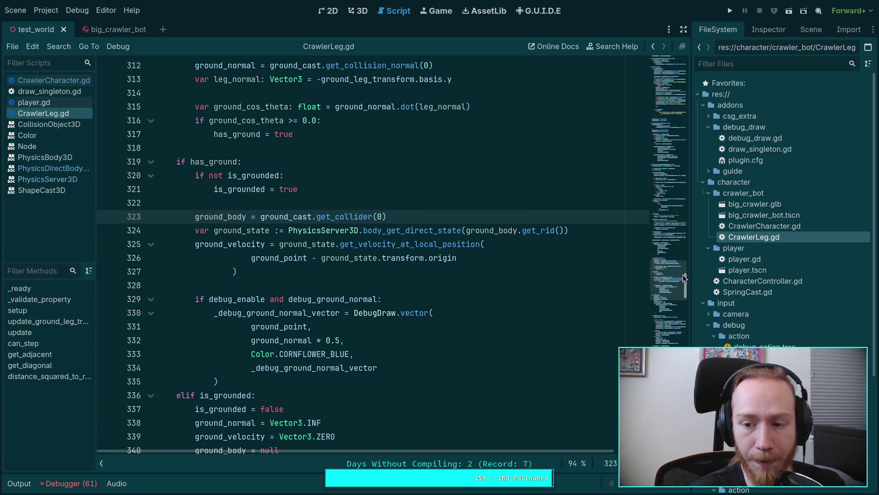
Change the ground_body variable's type from PhysicsBody3D to RID
left_click(668, 143)
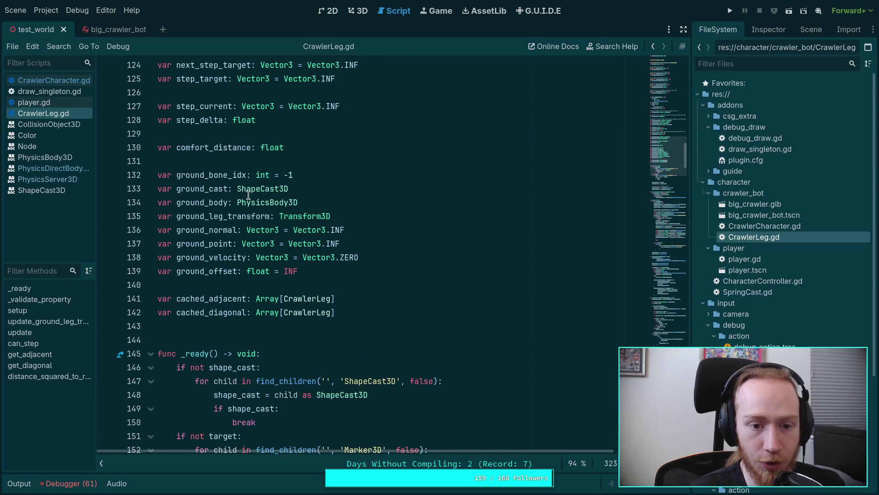
double_click(262, 201)
type("RL")
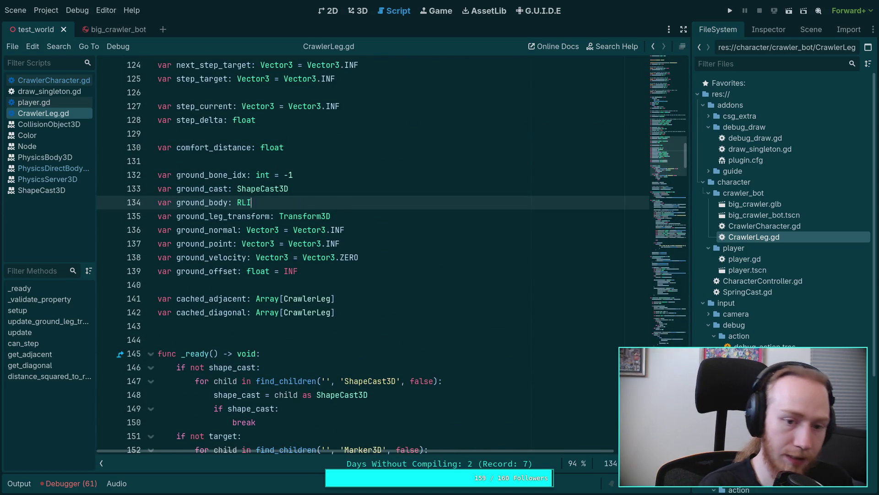
key("BackSpace")
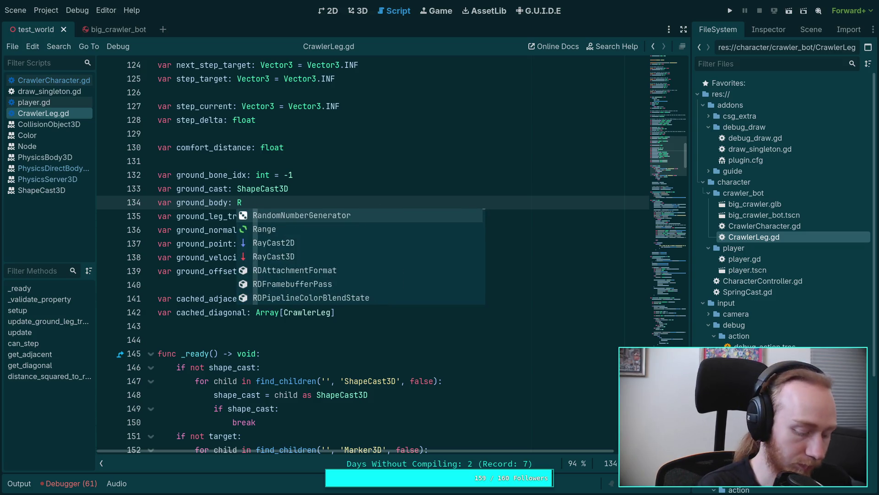
type("ID")
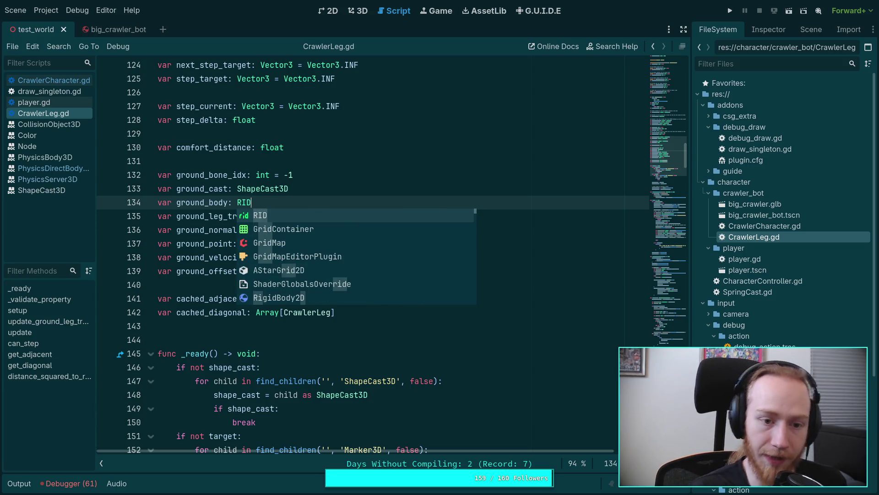
left_click(508, 151)
Use get_collider_rid(0) on line 323 and delete the .get_rid() call on line 324
mouse_move(674, 142)
left_mouse_down()
mouse_move(677, 291)
mouse_move(677, 275)
left_mouse_up()
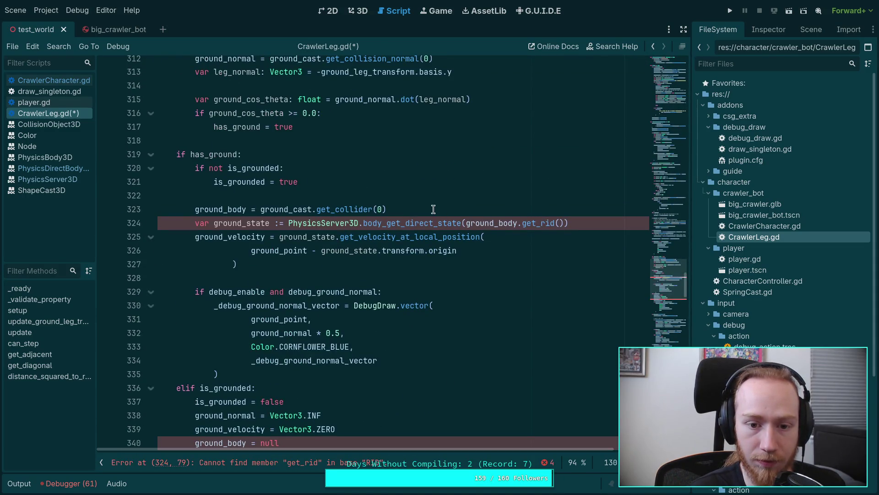
left_click(373, 209)
type("_rid")
left_click_drag(518, 223, 565, 224)
key("BackSpace")
Delete the 'ground_body = null' reset line and save CrawlerLeg.gd
scroll(468, 256, "down", 2)
left_click_drag(259, 362, 280, 359)
type("RID.")
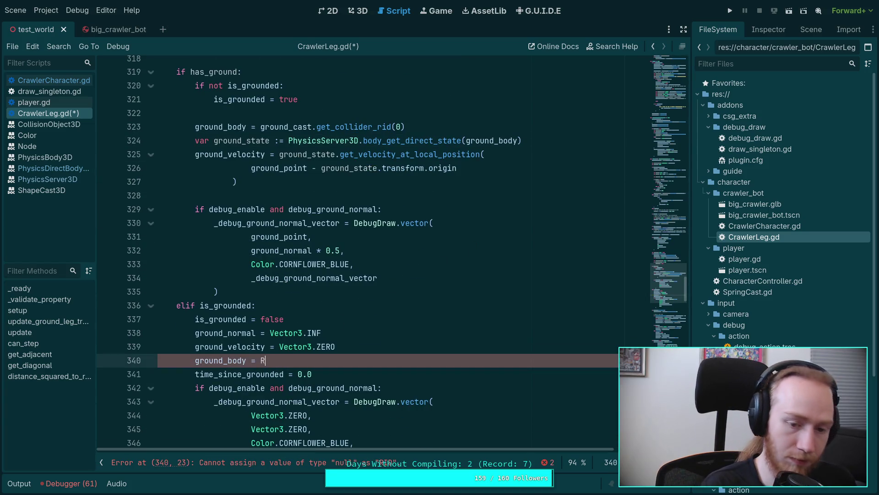
key("Escape")
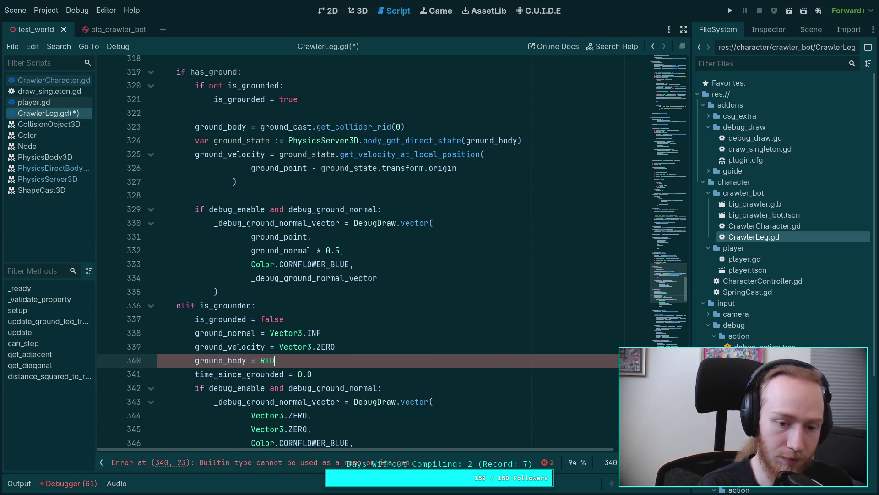
key("ctrl+space")
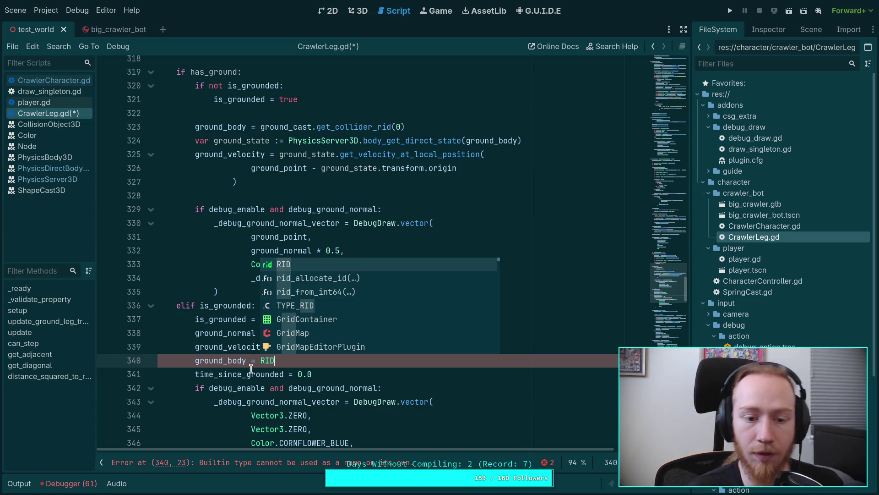
key("Escape")
left_click_drag(344, 359, 434, 349)
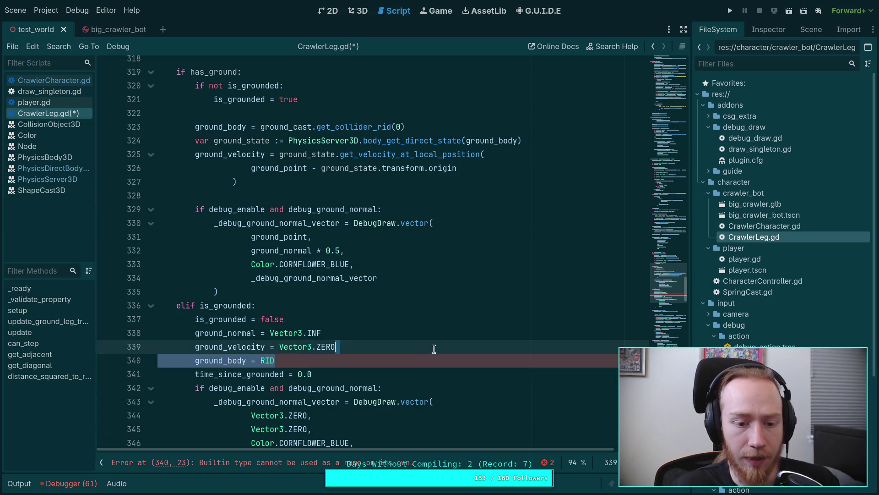
key("BackSpace")
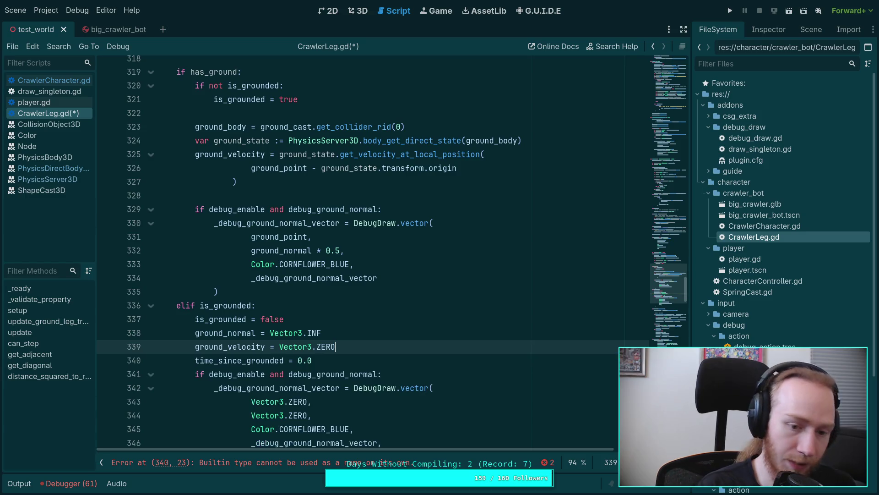
key("ctrl+s")
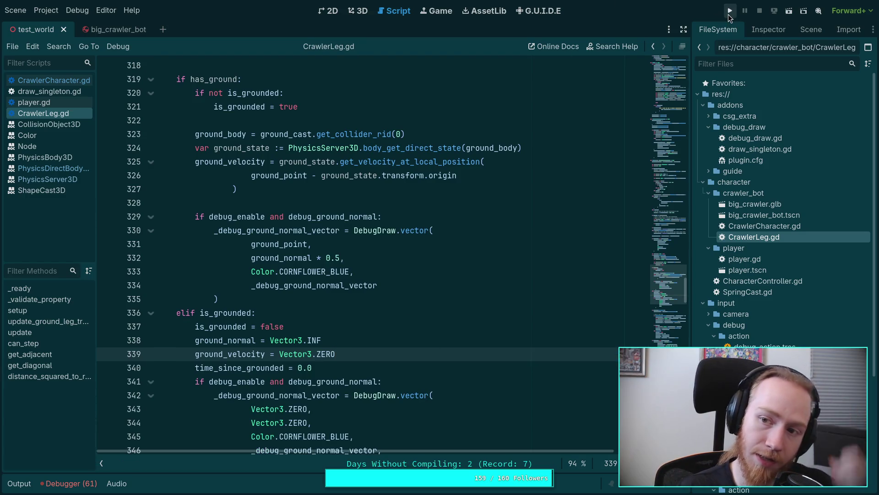
After the parser error, remove .get_rid() from line 264, save, and rerun the game
left_click(730, 11)
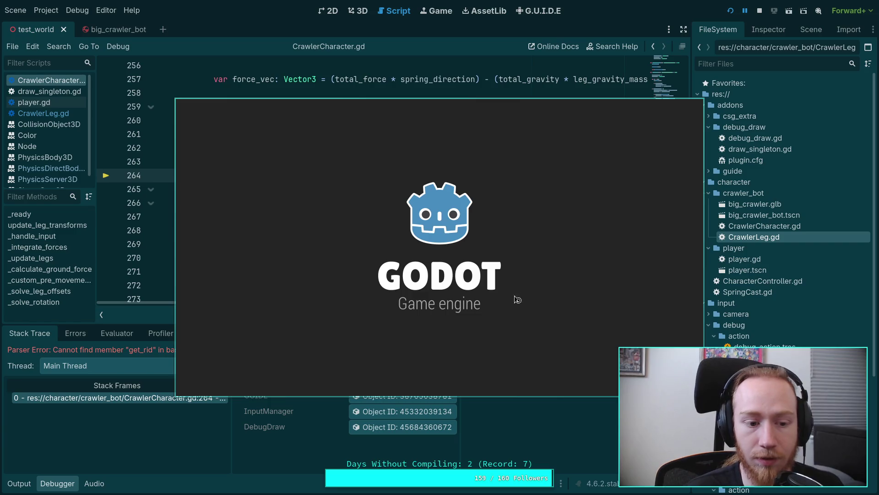
left_click(760, 10)
scroll(554, 222, "up", 1)
left_click_drag(553, 222, 601, 222)
key("BackSpace")
key("ctrl+s")
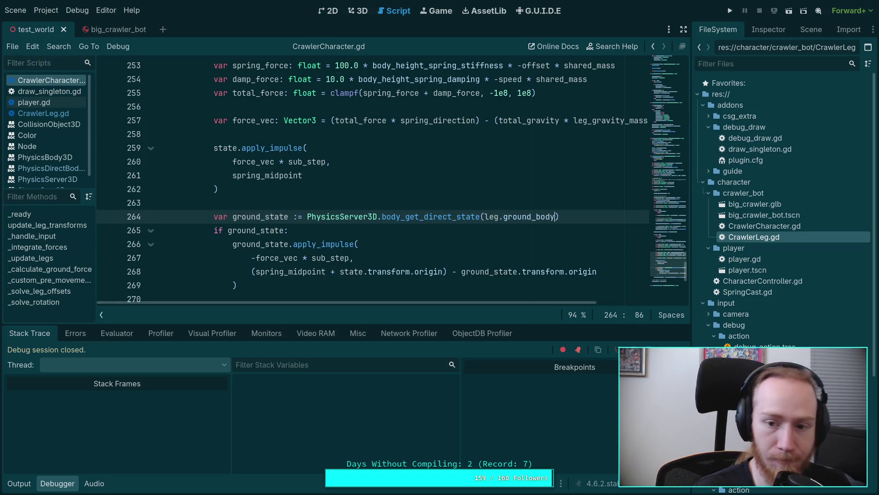
left_click(731, 11)
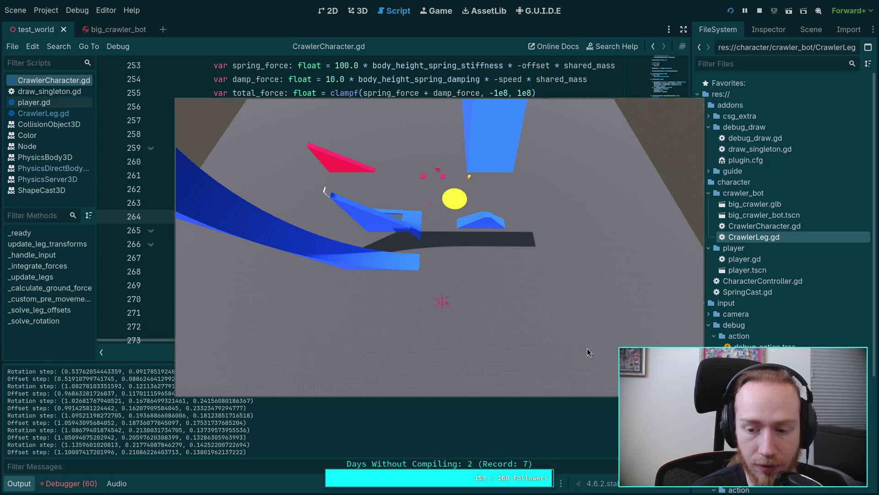
Relaunch the crawler test twice with F5, watching the 'no ground!' prints, then stop
left_click(760, 11)
key("F5")
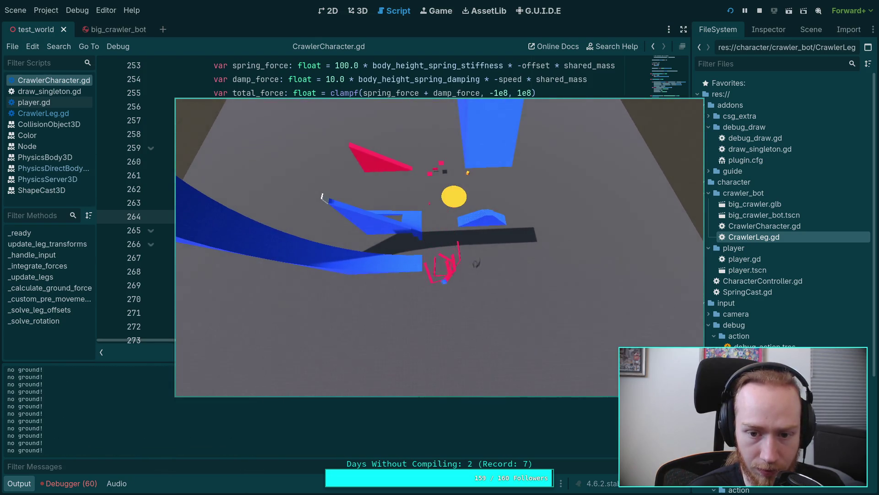
left_click(759, 11)
key("F5")
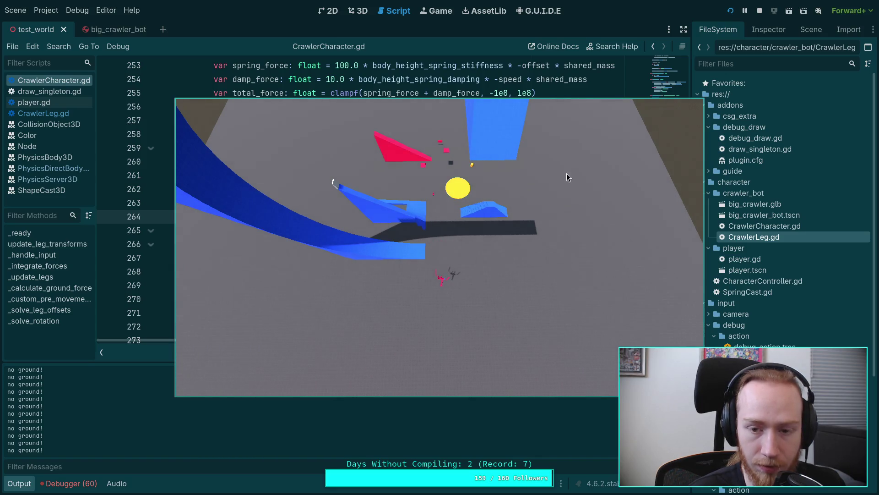
left_click(757, 10)
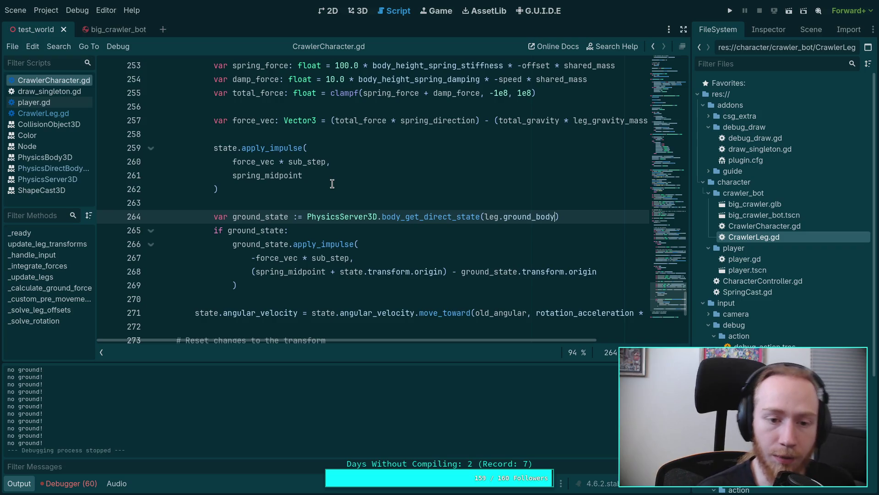
Remove the print('no ground!') line from _solve_leg_offsets and save the script
scroll(332, 184, "up", 20)
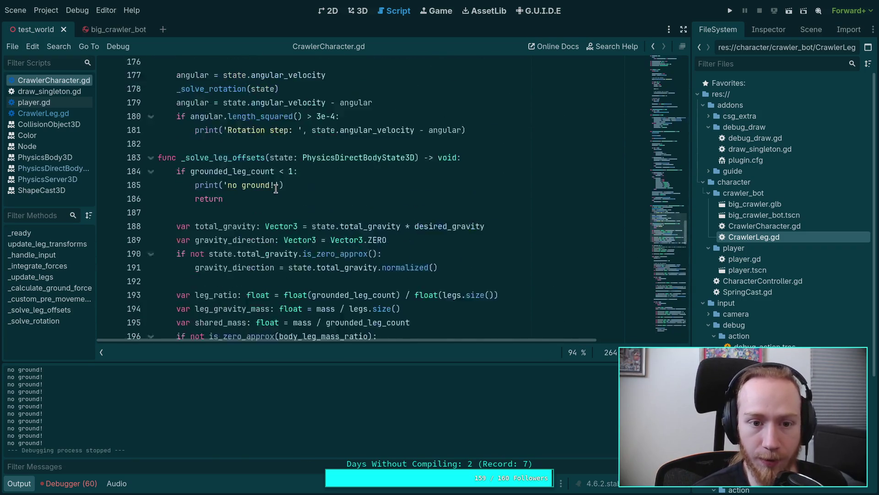
scroll(276, 189, "up", 2)
left_click_drag(303, 243, 324, 236)
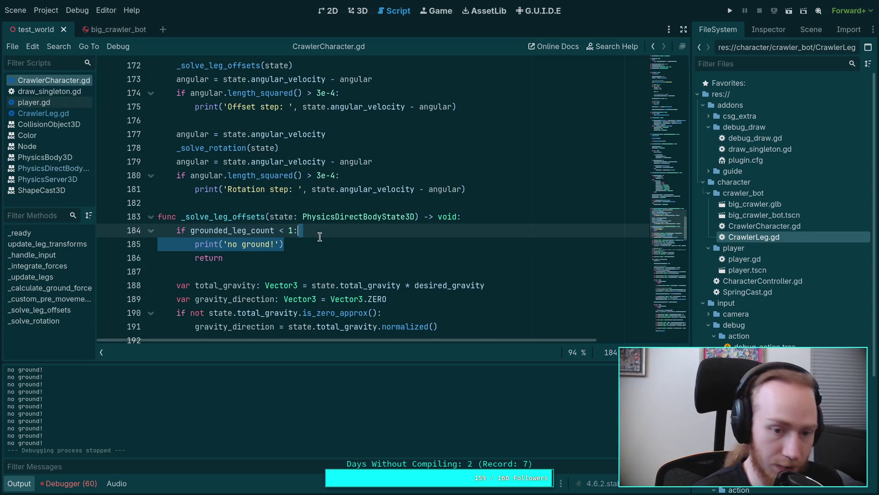
key("BackSpace")
left_click(264, 248)
key("Return")
key("Return")
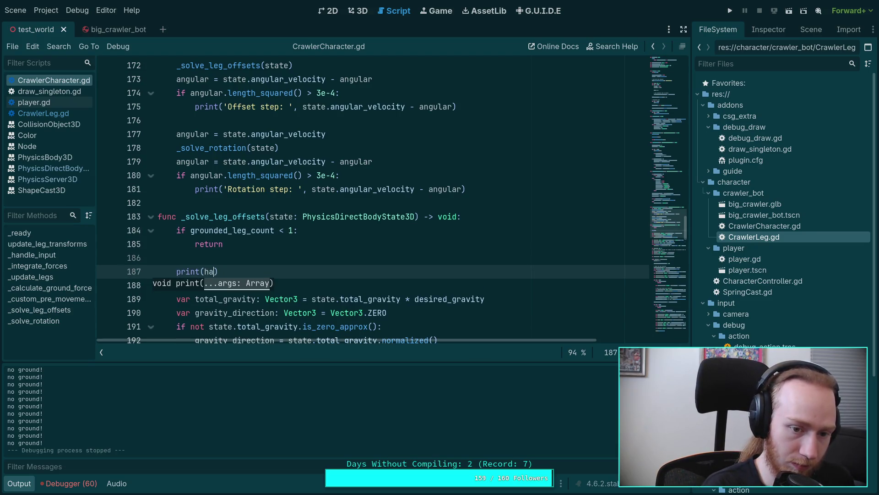
key("BackSpace")
key("BackSpace")
type("'has ground!")
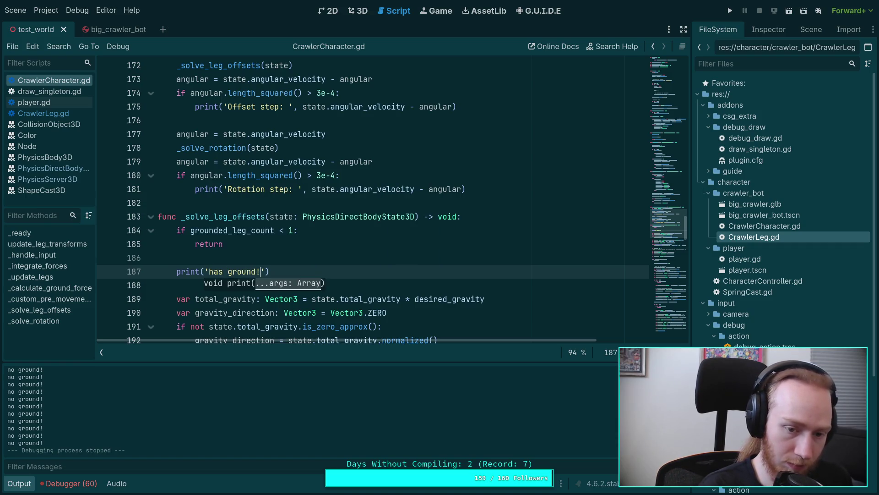
key("ctrl+s")
left_click(334, 247)
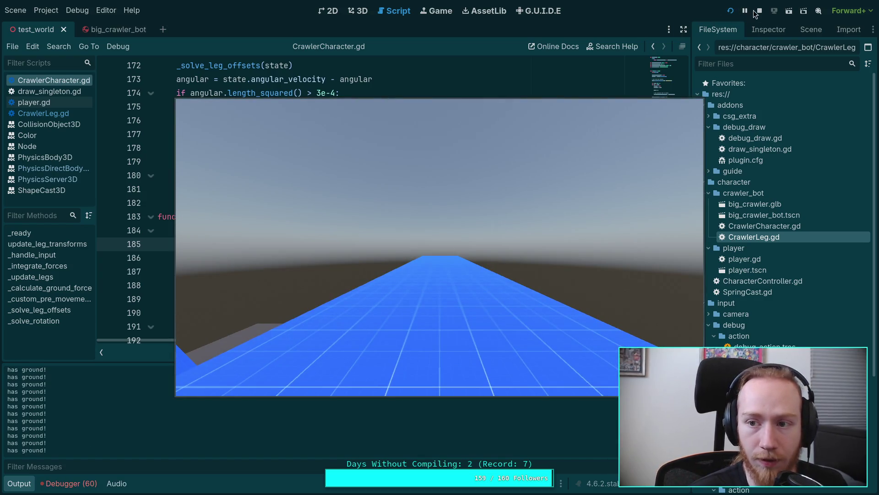
left_click(759, 10)
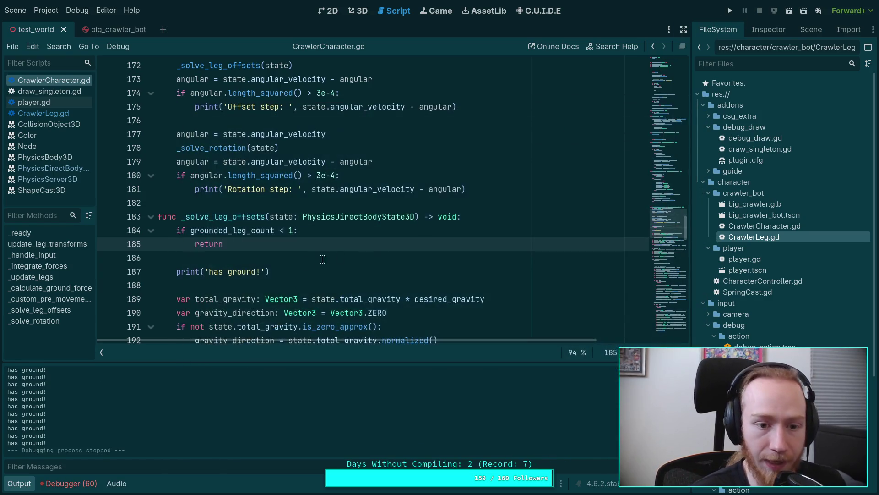
Delete the constant 'has ground!' debug print and locate the grounded_leg_count uses
left_click(339, 272)
key("shift+Home")
key("shift+Home")
key("BackSpace")
key("BackSpace")
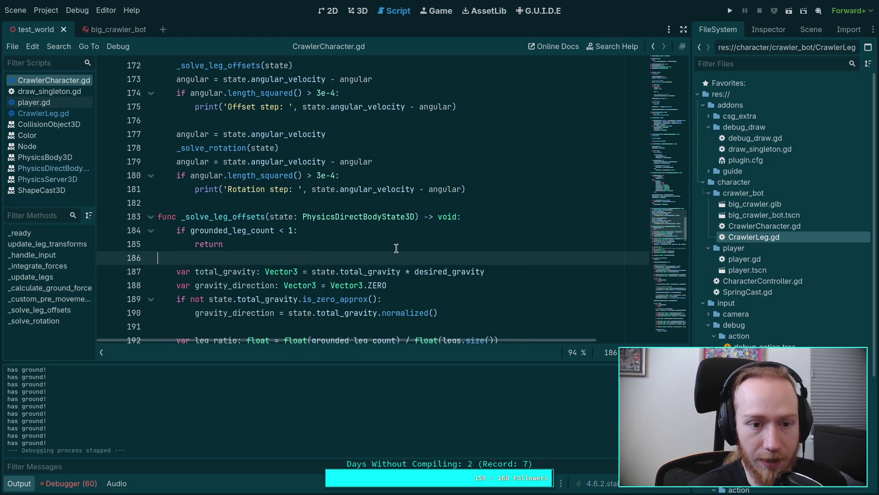
scroll(393, 247, "up", 3)
double_click(241, 318)
scroll(234, 323, "up", 8)
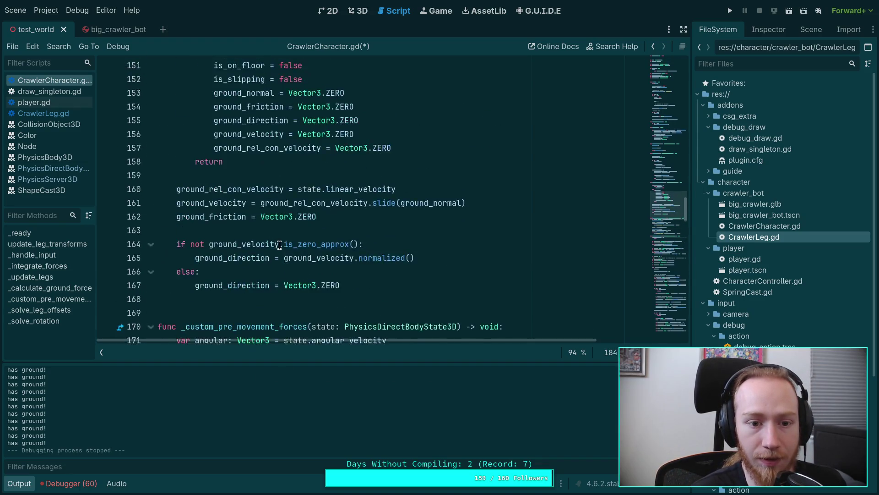
left_click(25, 487)
scroll(306, 274, "up", 8)
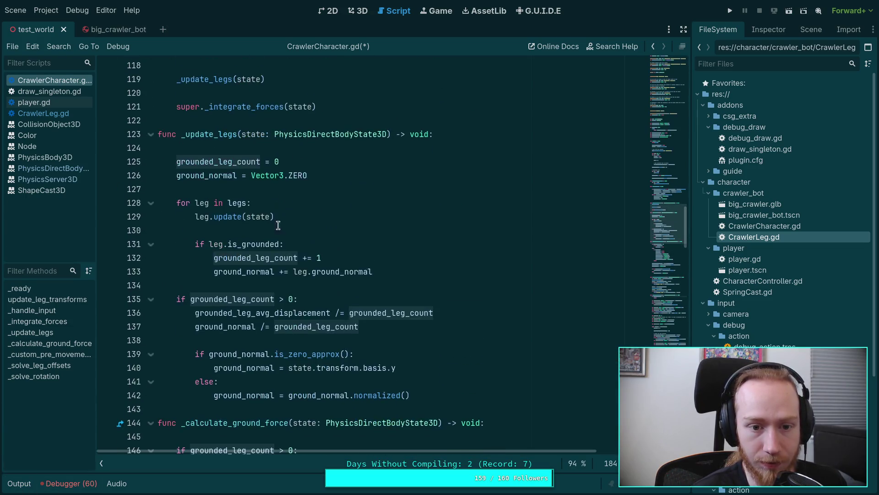
Add 'var had_ground: bool = grounded_leg_count > 0' at the start of _update_legs
left_click(365, 143)
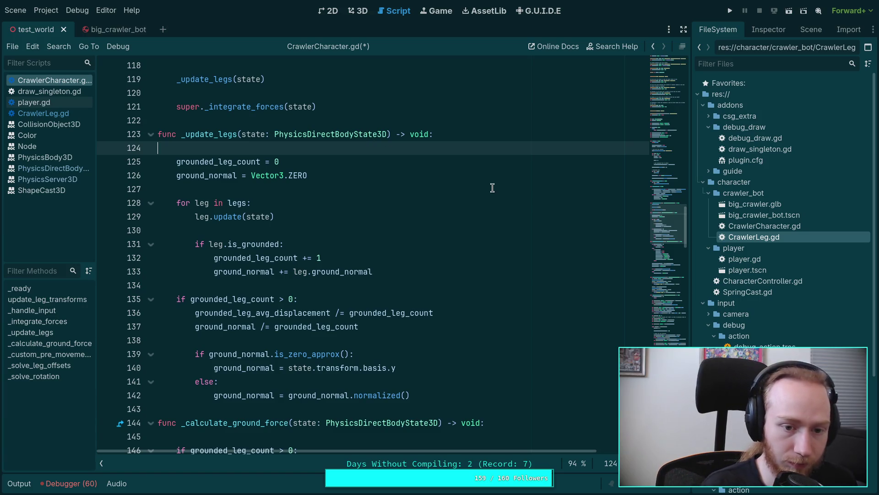
key("Return")
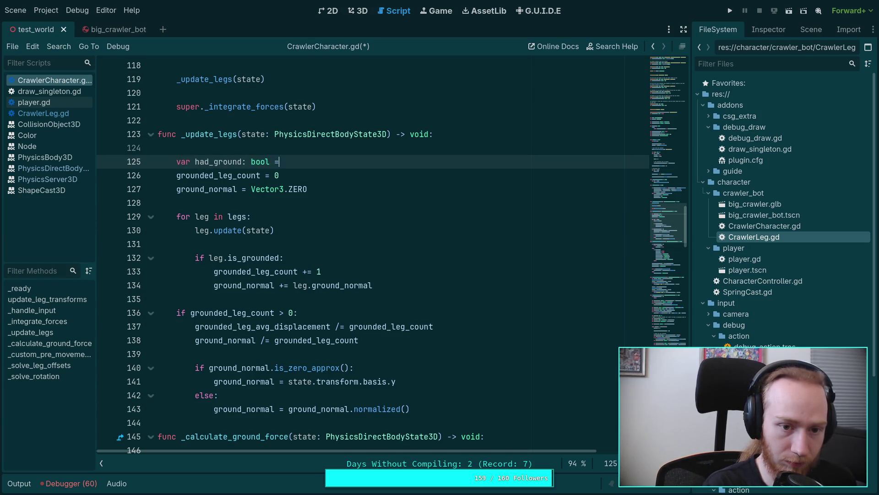
type("gr")
key("Down")
key("Down")
key("Down")
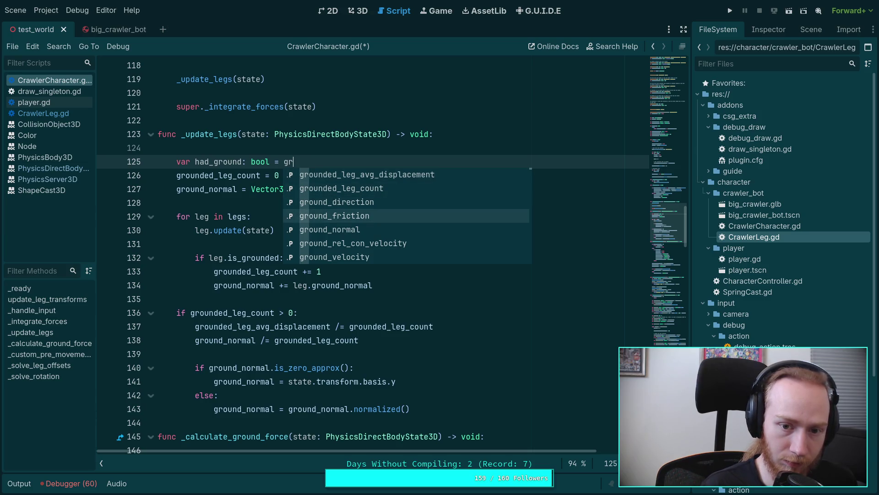
key("Up")
key("Up")
key("Return")
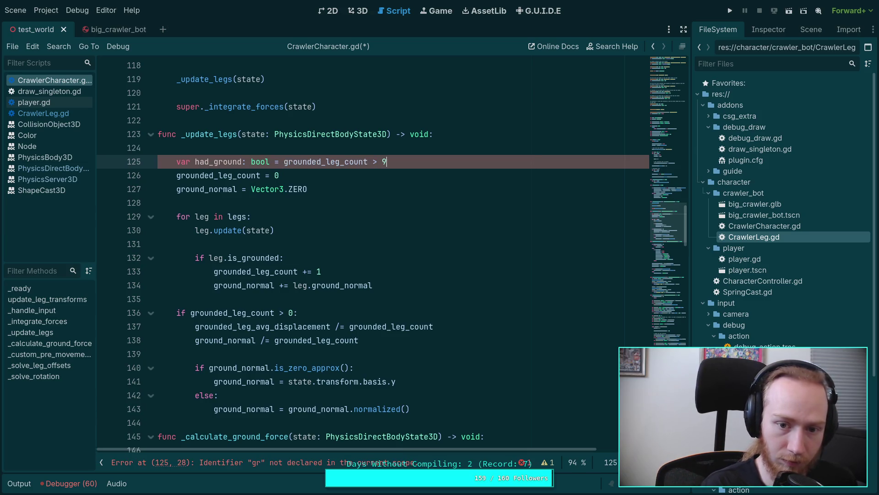
Append 'if not had_ground:' with a print call at the end of _update_legs
left_click(455, 409)
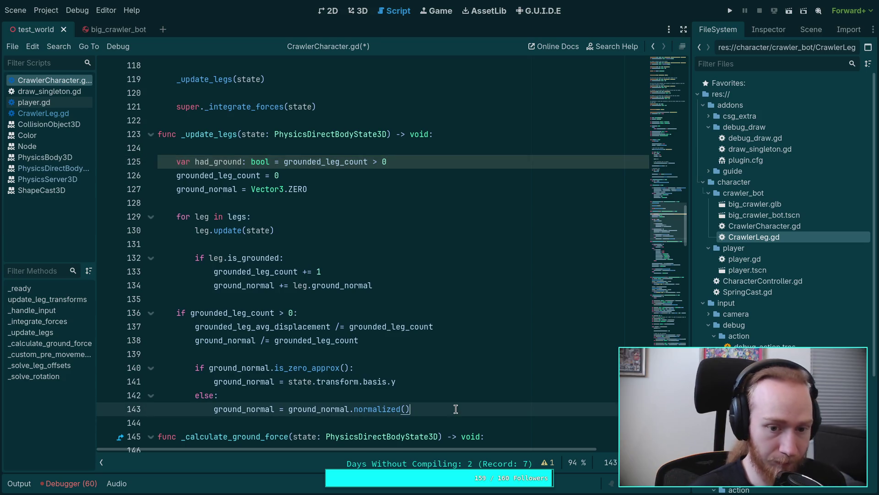
key("Return")
key("Return")
type("ig")
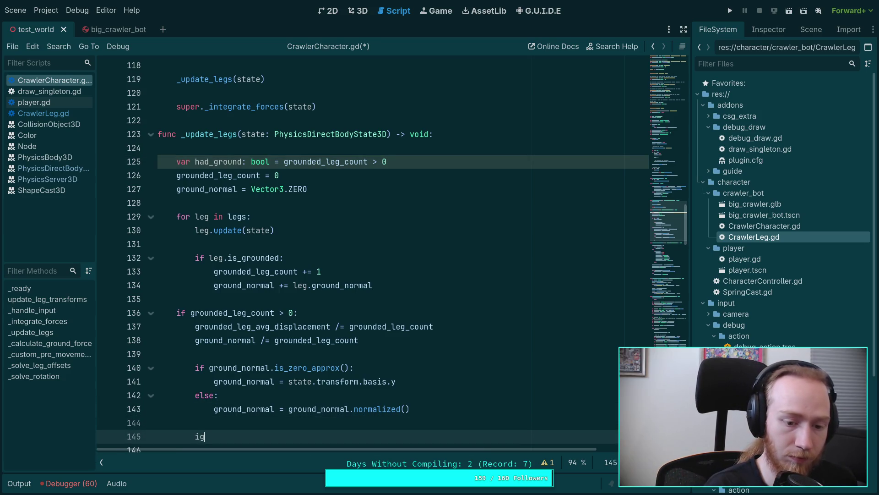
type("g")
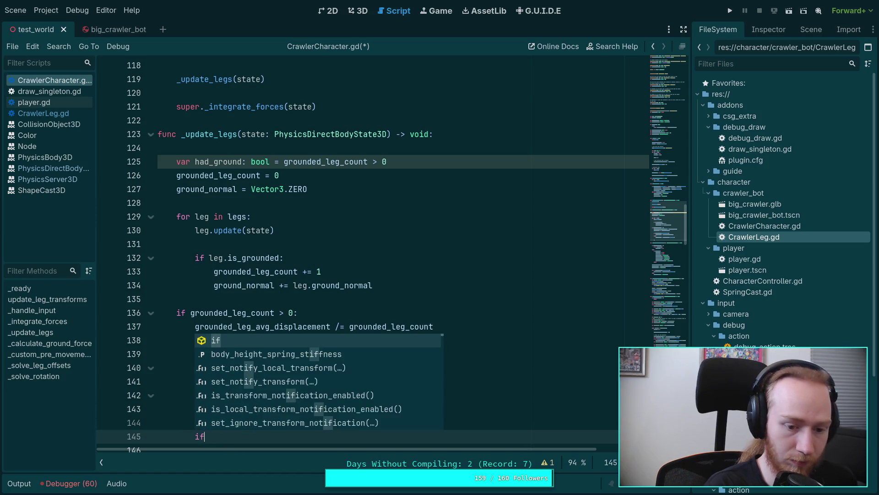
type(" not h")
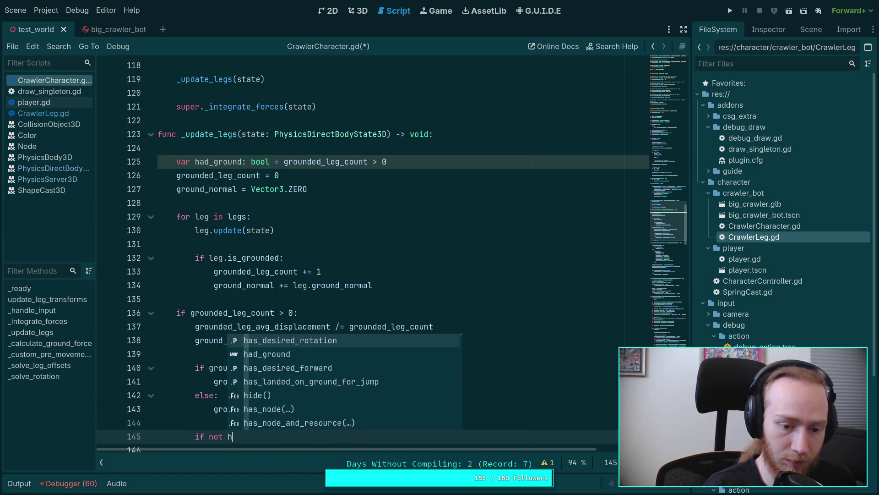
type("ad_g")
key("Return")
type(":")
key("Return")
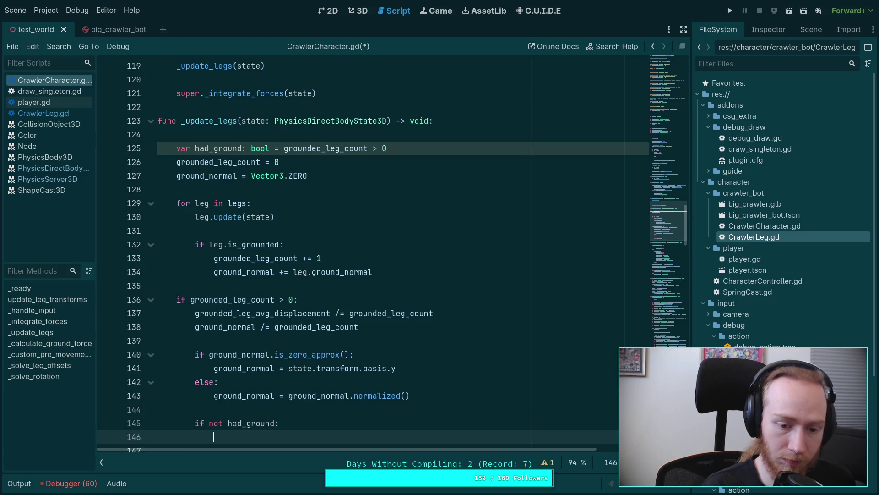
type("print('has ground!')")
key("Return")
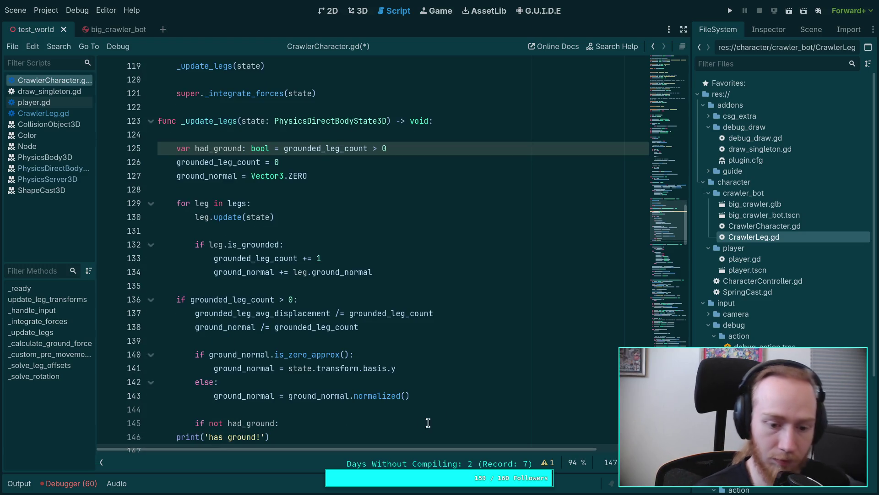
Reword the print to 'touched ground!', remove the extra blank line, and run the game
scroll(435, 421, "down", 4)
left_click(175, 273)
scroll(251, 274, "up", 1)
double_click(251, 274)
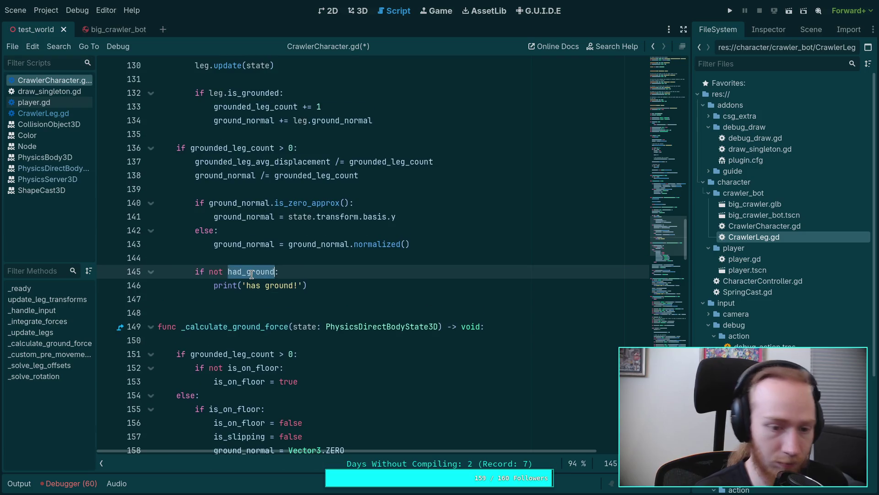
left_click(270, 285)
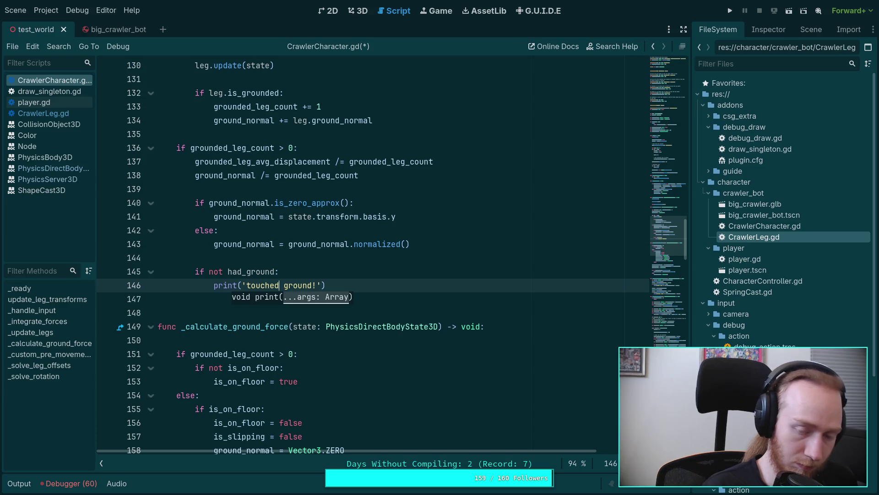
left_click(213, 299)
key("BackSpace")
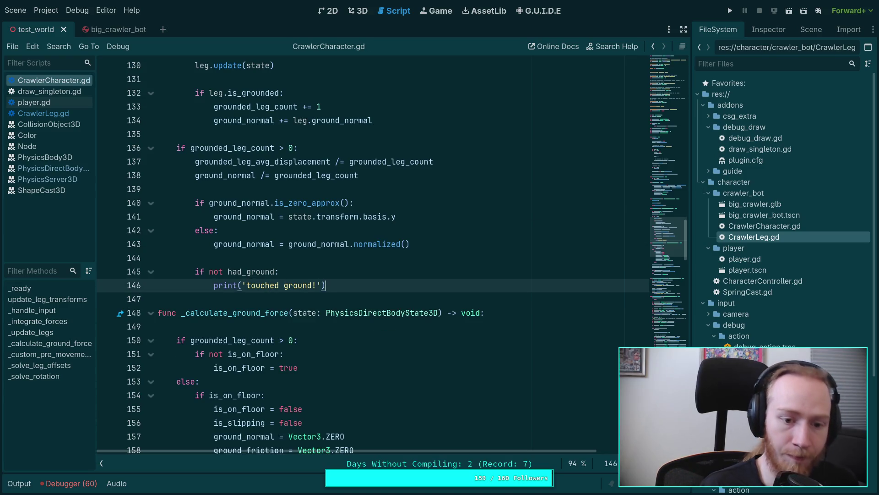
left_click(722, 13)
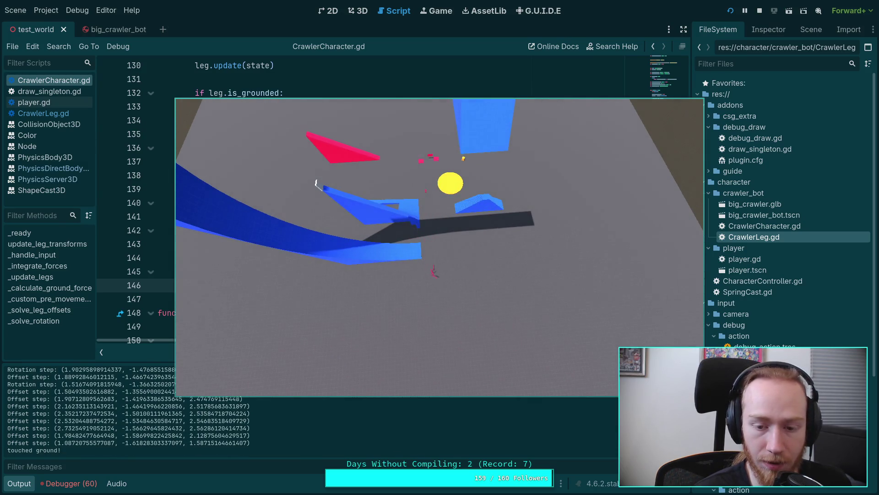
Restart the crawler test five times, checking for 'touched ground!' in the output, then stop
left_click(730, 11)
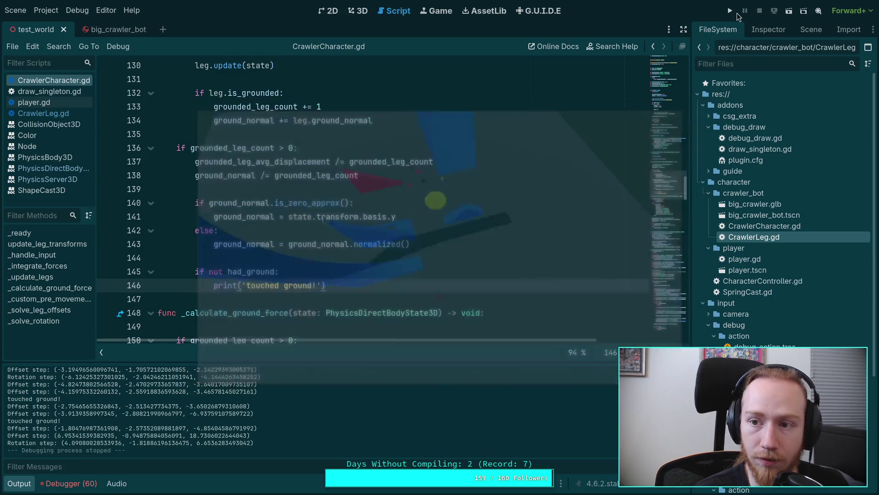
left_click(731, 11)
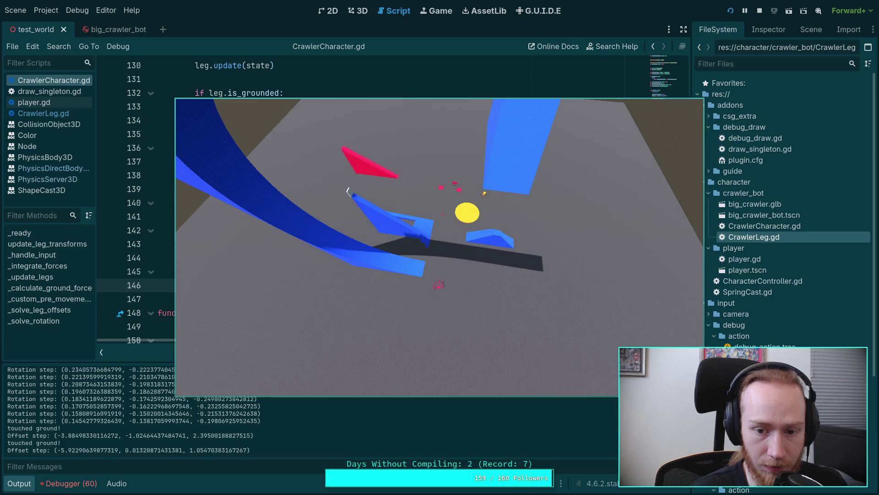
left_click(733, 13)
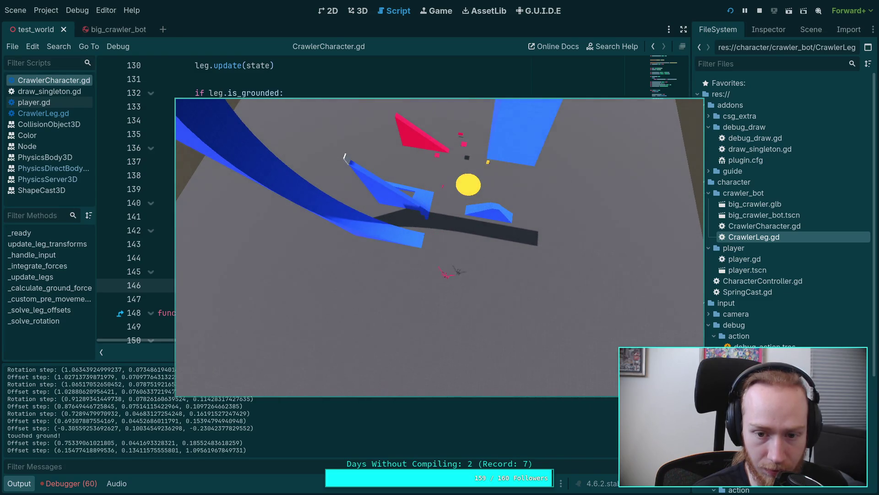
left_click(392, 347)
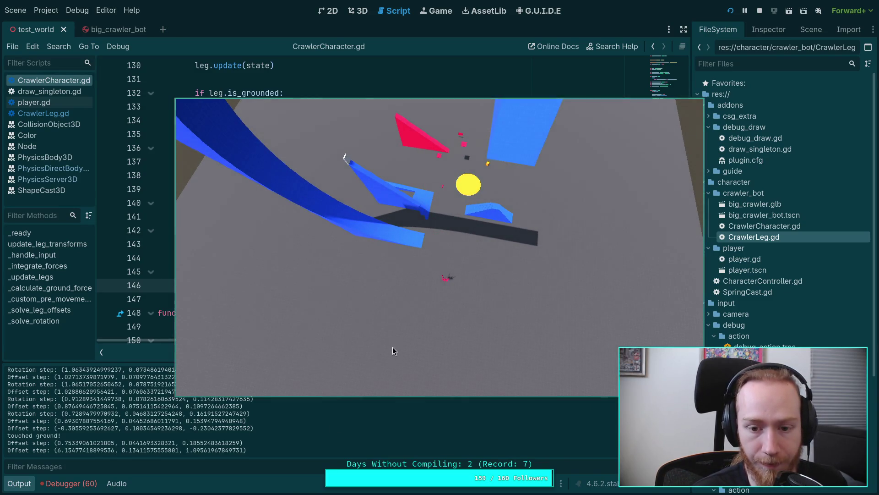
left_click(730, 11)
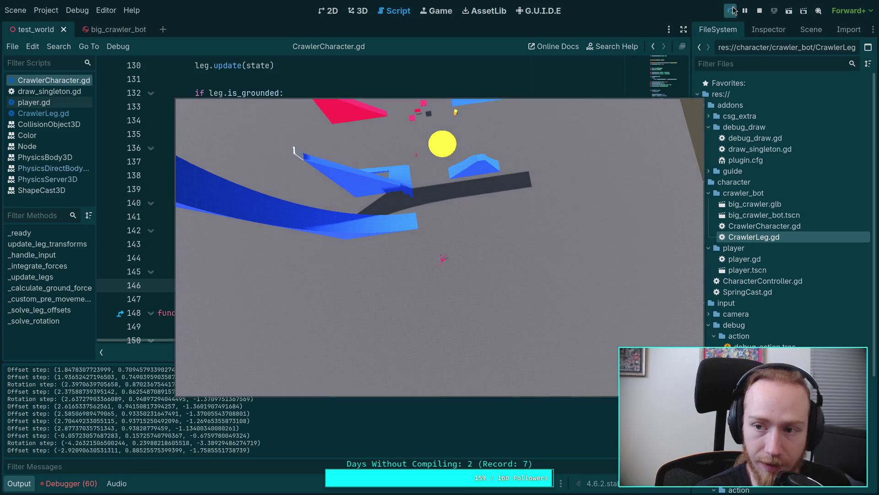
left_click(759, 10)
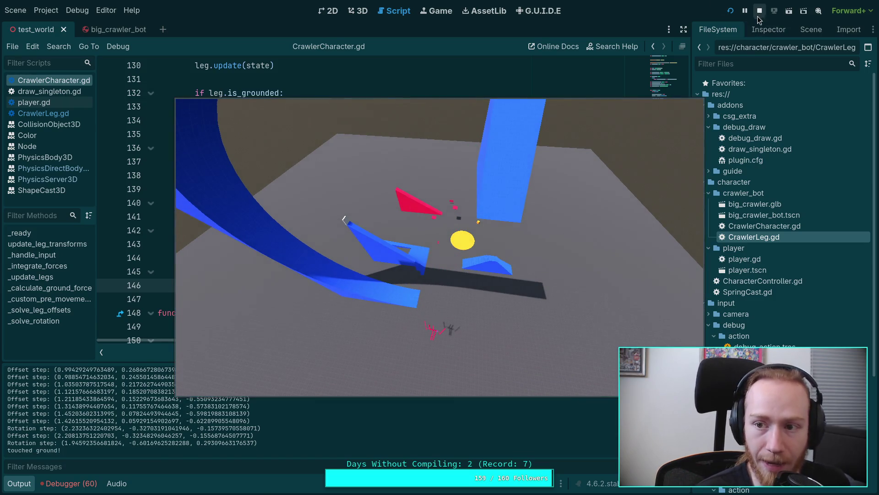
left_click(760, 10)
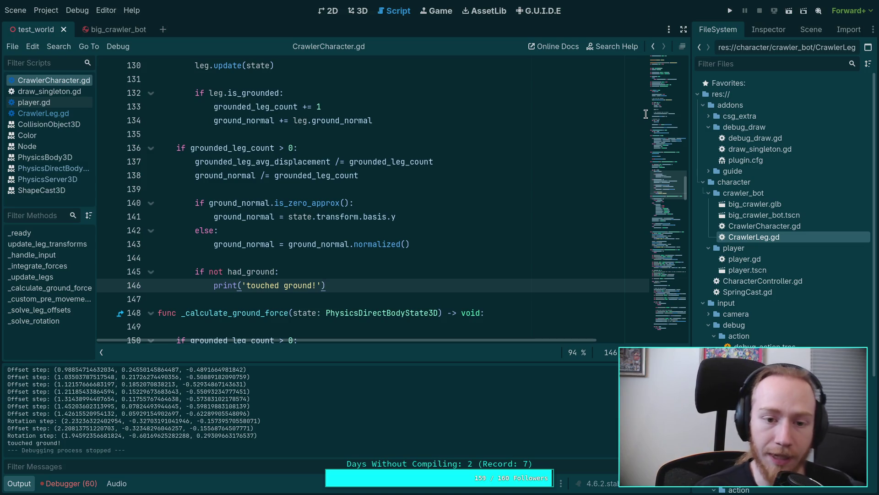
Change line 268's check to 'if false and ground_state:' and run the game
scroll(516, 197, "down", 20)
scroll(469, 208, "down", 19)
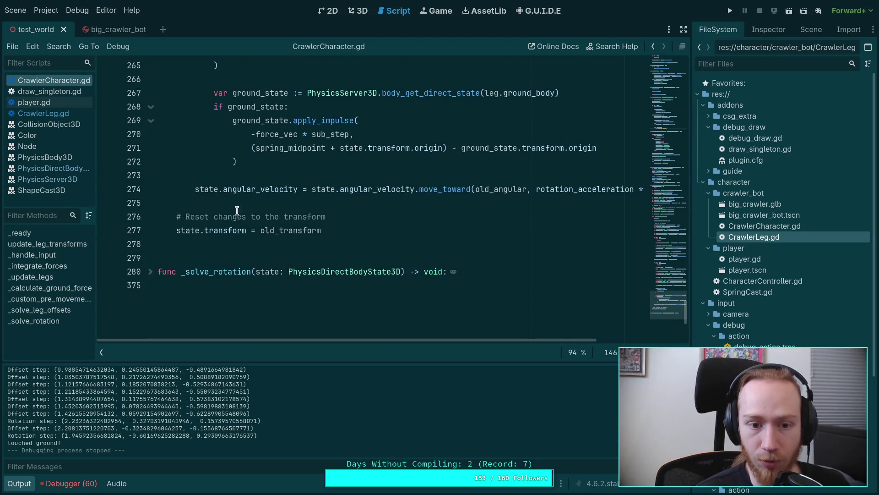
scroll(214, 185, "up", 2)
left_click(224, 188)
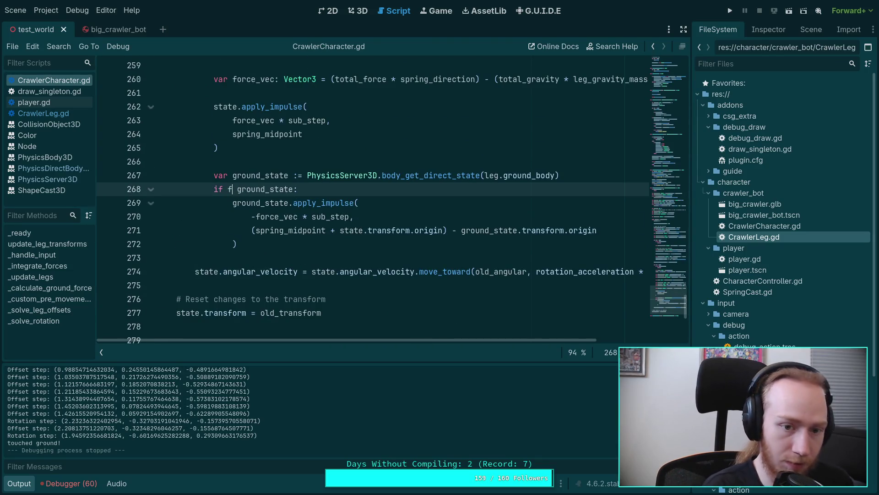
type("alse and")
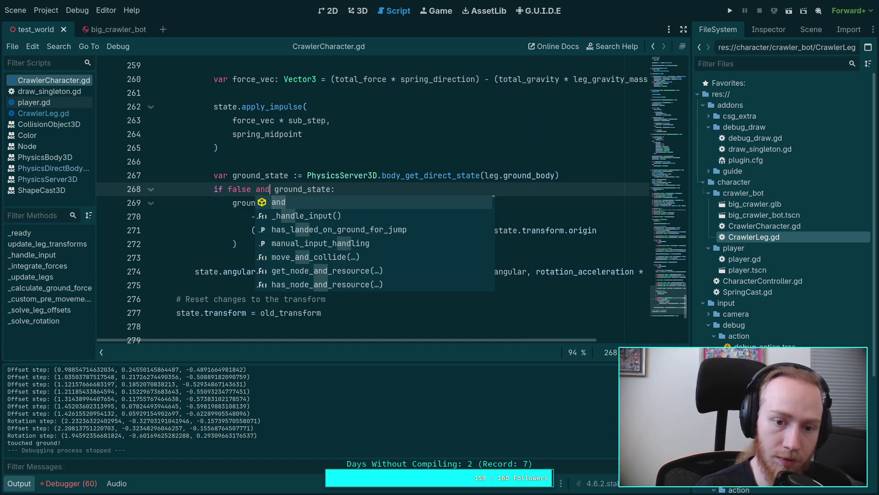
left_click(732, 9)
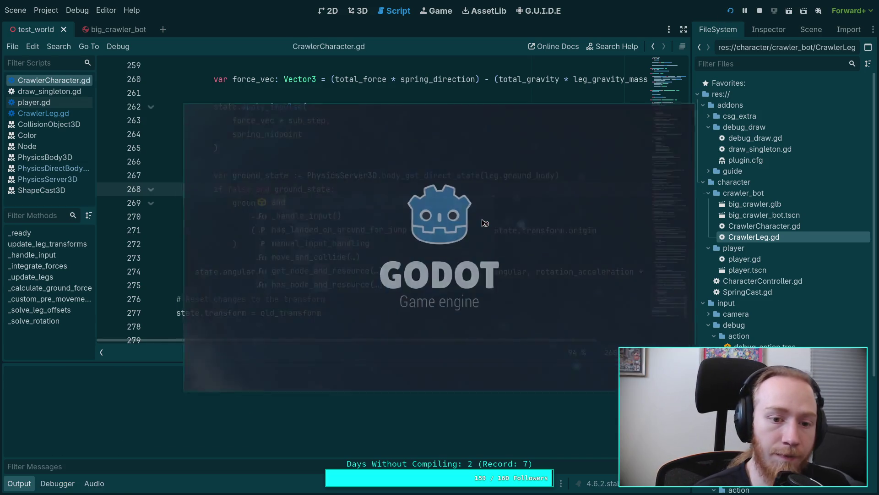